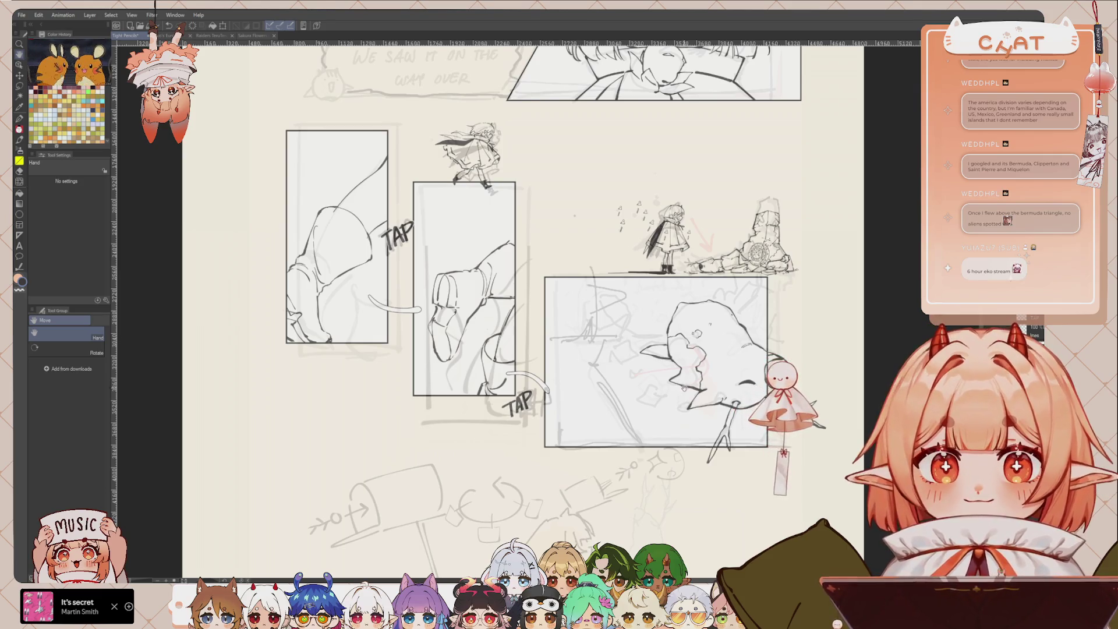
# Ink the rock's top curve and right edge with the DAE_PENCIL brush, redrawing one overlong stroke.
pyautogui.moveTo(750, 488)
pyautogui.mouseDown()
pyautogui.moveTo(723, 447)
pyautogui.moveTo(694, 431)
pyautogui.mouseUp()
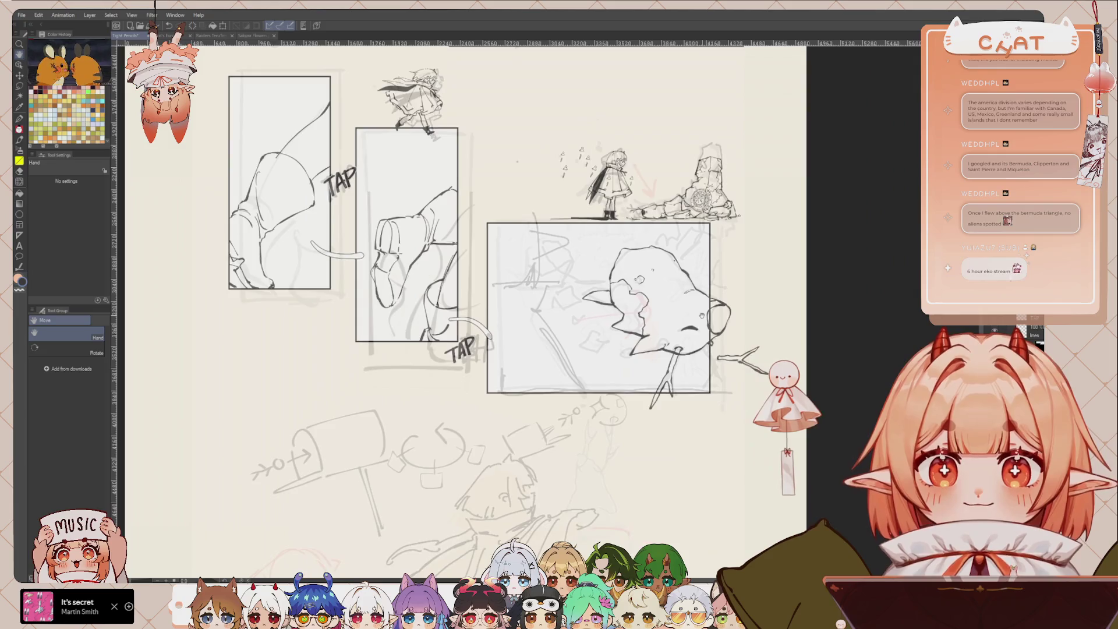
pyautogui.scroll(2, 694, 432)
pyautogui.press('p')
pyautogui.moveTo(661, 234)
pyautogui.mouseDown()
pyautogui.moveTo(663, 201)
pyautogui.moveTo(683, 274)
pyautogui.mouseUp()
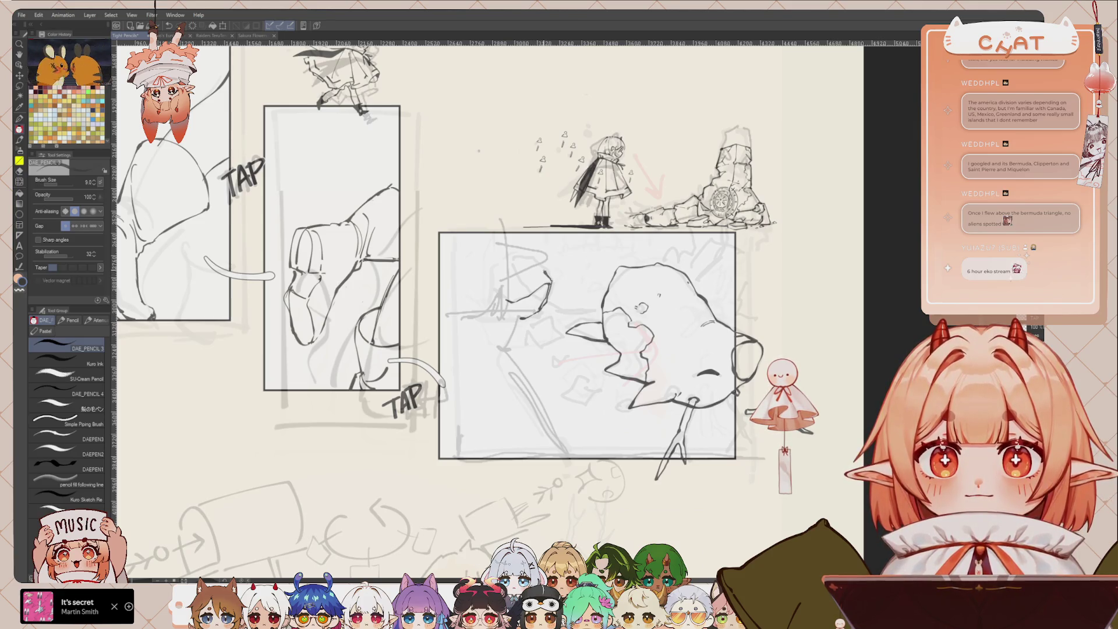
pyautogui.moveTo(546, 274); pyautogui.dragTo(531, 261)
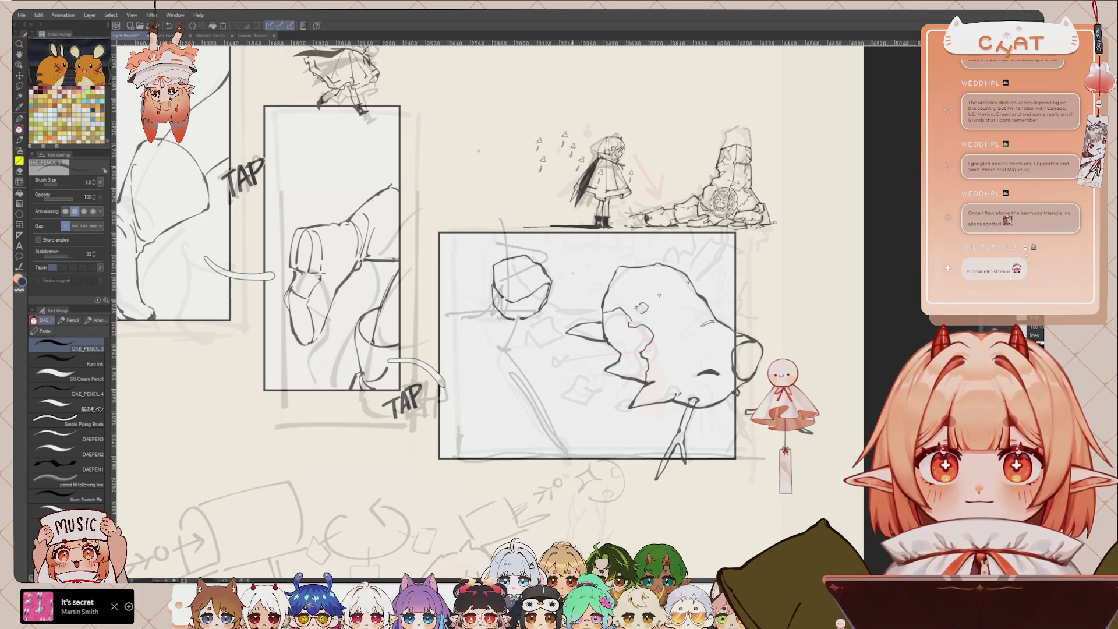
pyautogui.moveTo(549, 265); pyautogui.dragTo(557, 254)
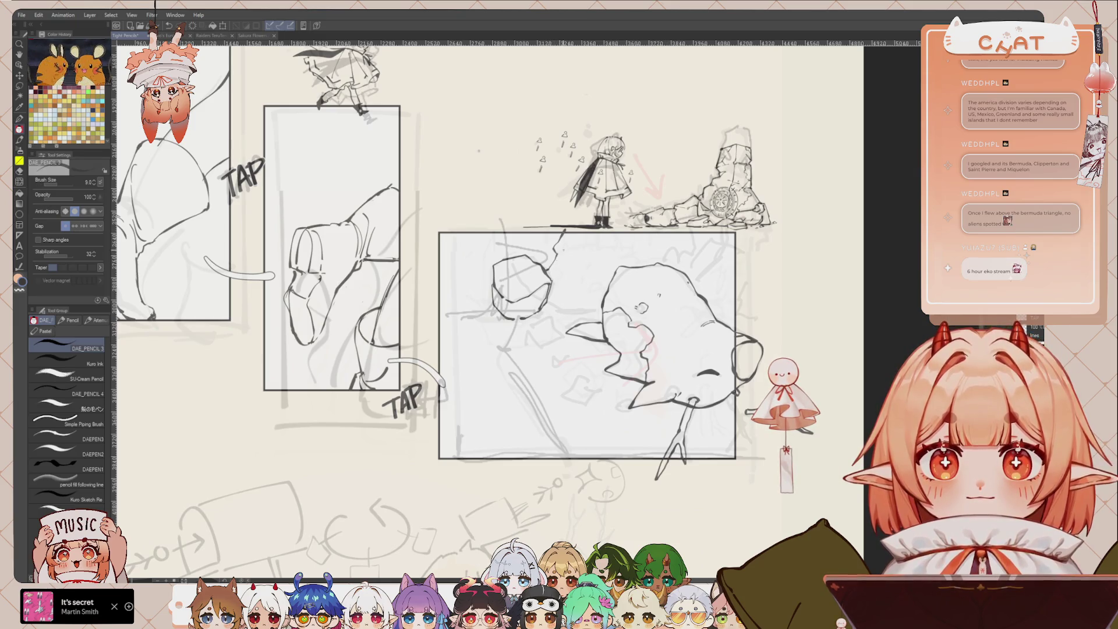
pyautogui.hotkey('ctrl', 'z')
pyautogui.moveTo(559, 266); pyautogui.dragTo(563, 258)
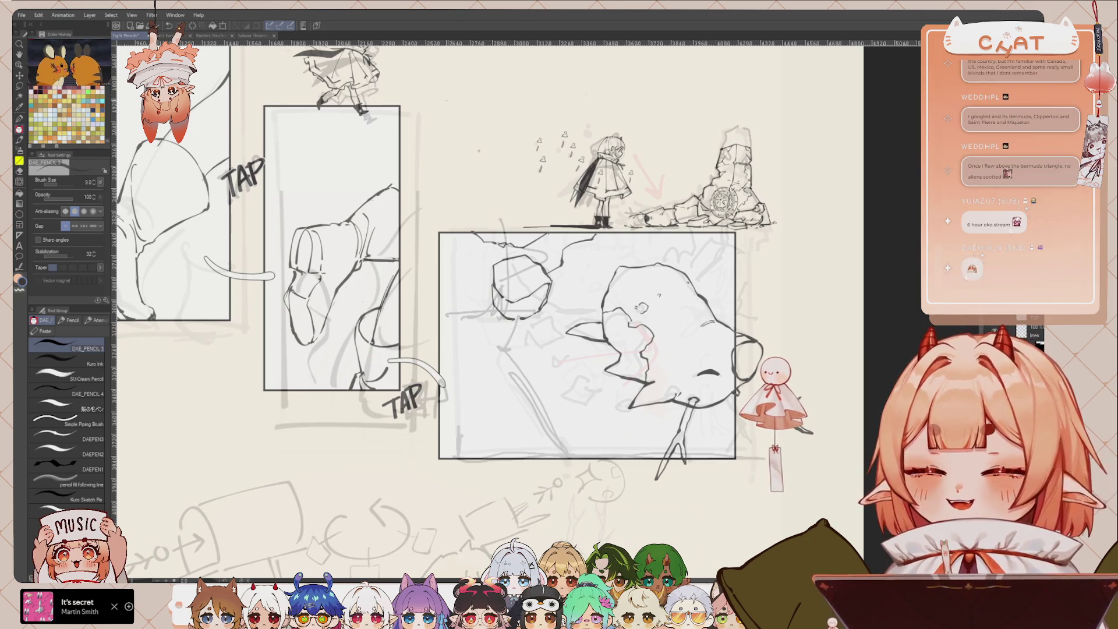
pyautogui.moveTo(489, 268)
pyautogui.mouseDown()
pyautogui.moveTo(497, 278)
pyautogui.moveTo(465, 267)
pyautogui.mouseUp()
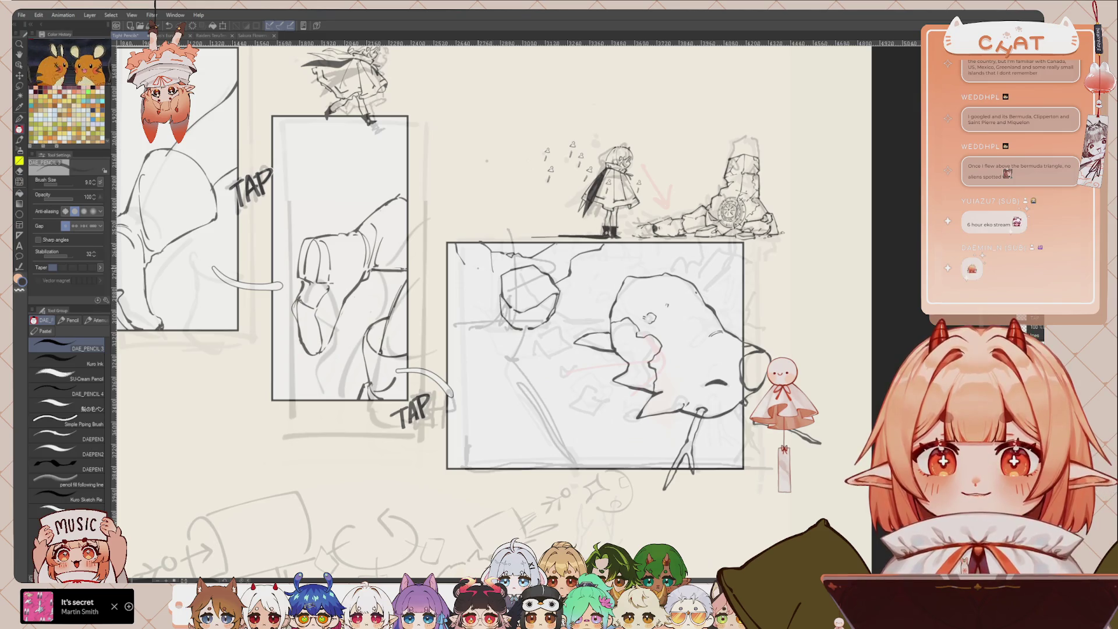
# Ink a short rock line at the large panel's top-left, panning along the top border.
pyautogui.moveTo(466, 265); pyautogui.dragTo(494, 276)
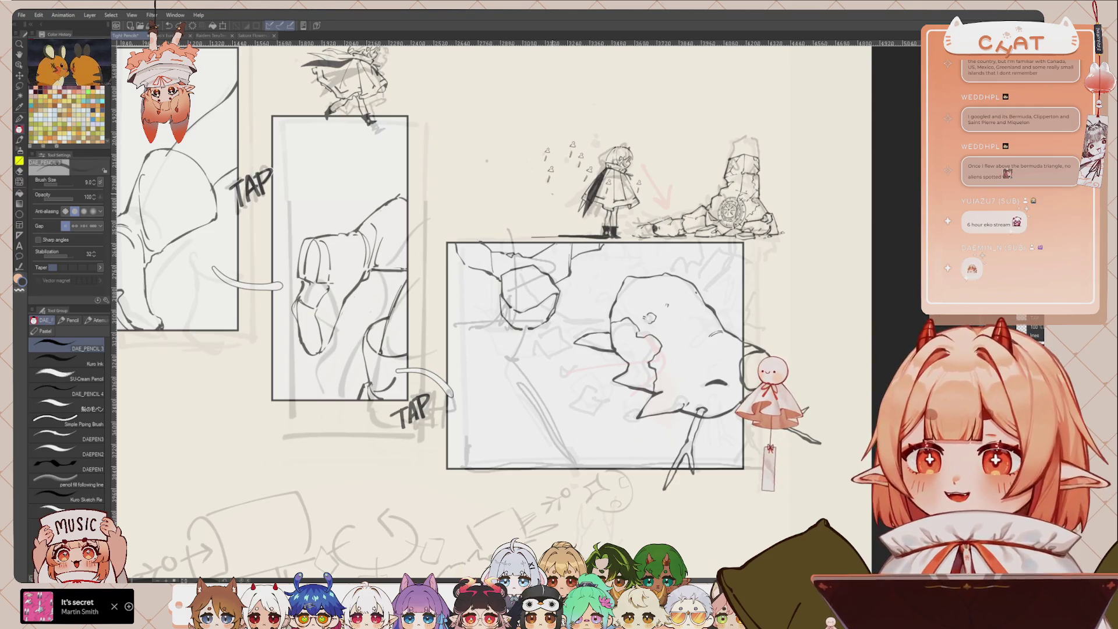
pyautogui.moveTo(589, 268); pyautogui.dragTo(574, 278)
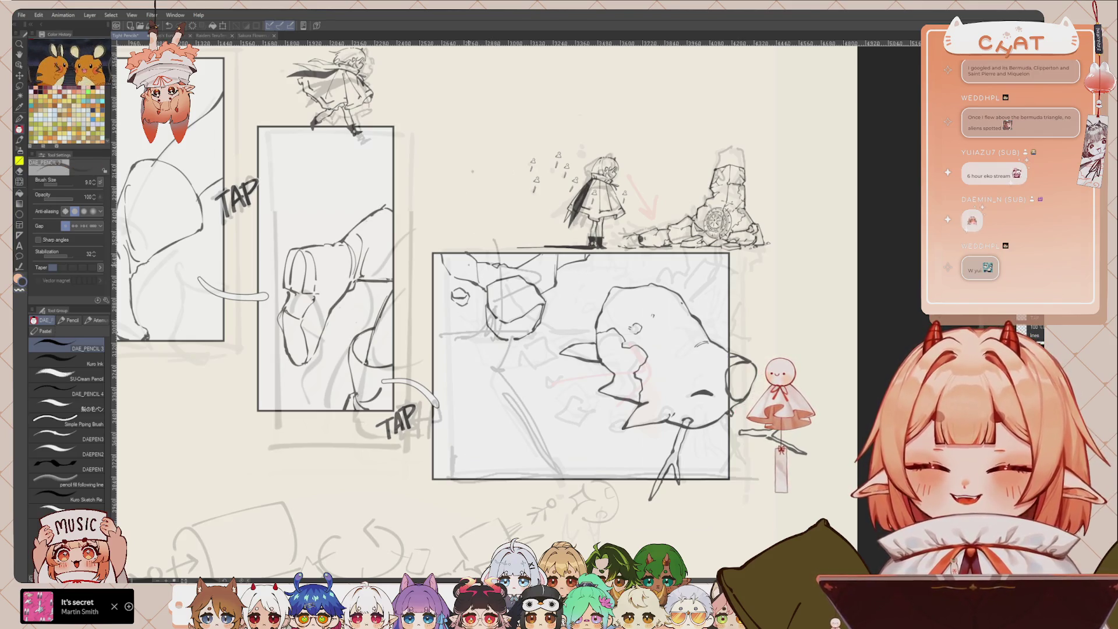
pyautogui.moveTo(448, 187); pyautogui.dragTo(421, 204)
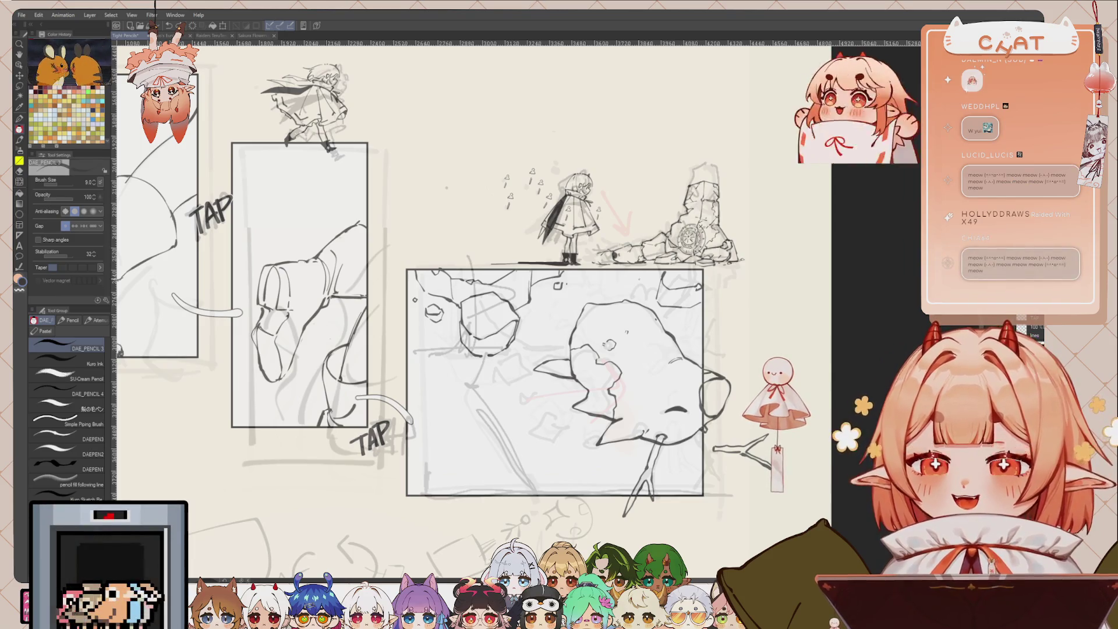
pyautogui.scroll(-5, 472, 291)
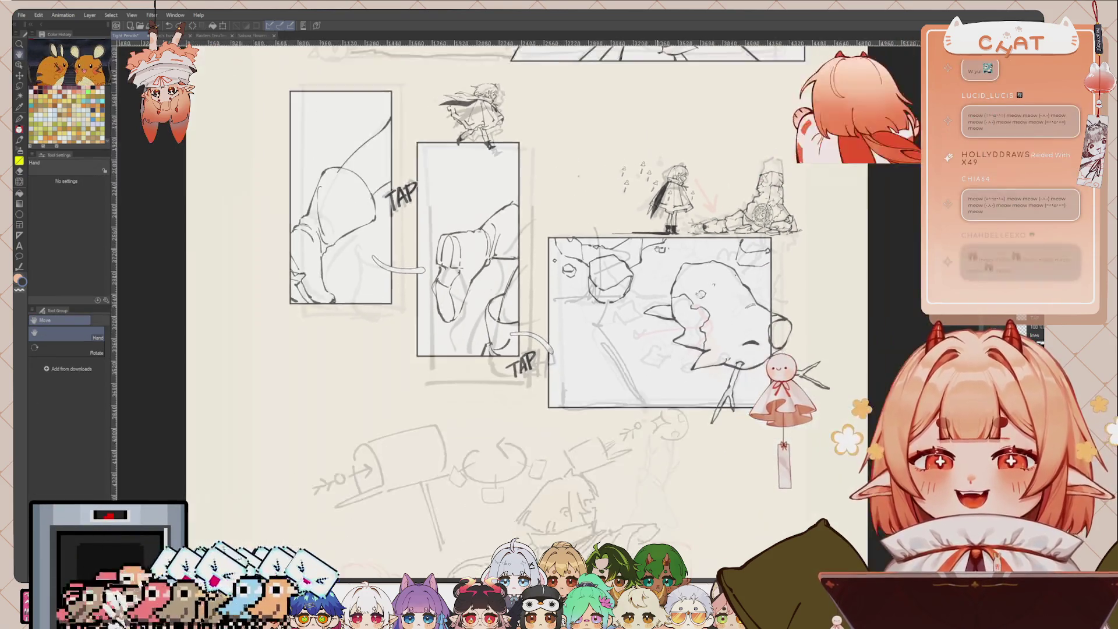
pyautogui.moveTo(535, 253); pyautogui.dragTo(528, 276)
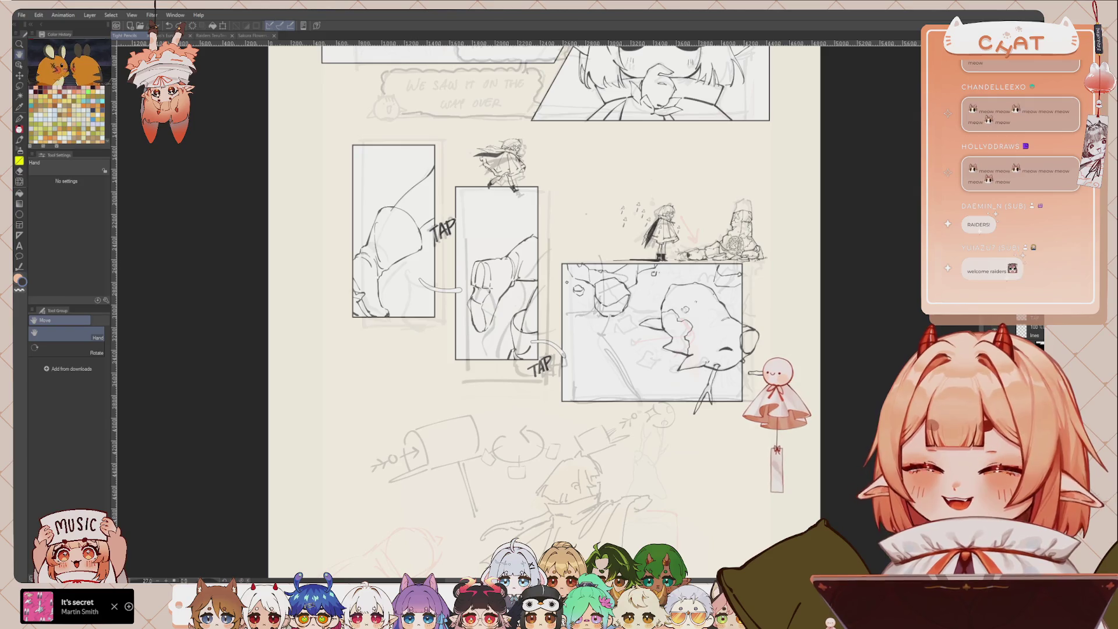
pyautogui.scroll(3, 513, 308)
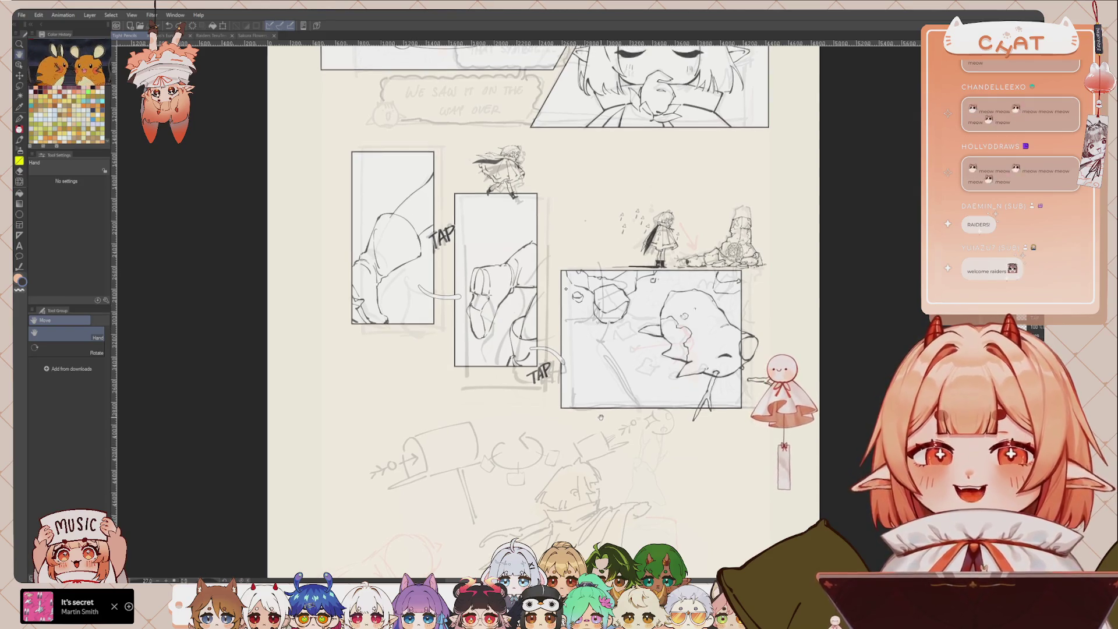
pyautogui.scroll(2, 513, 308)
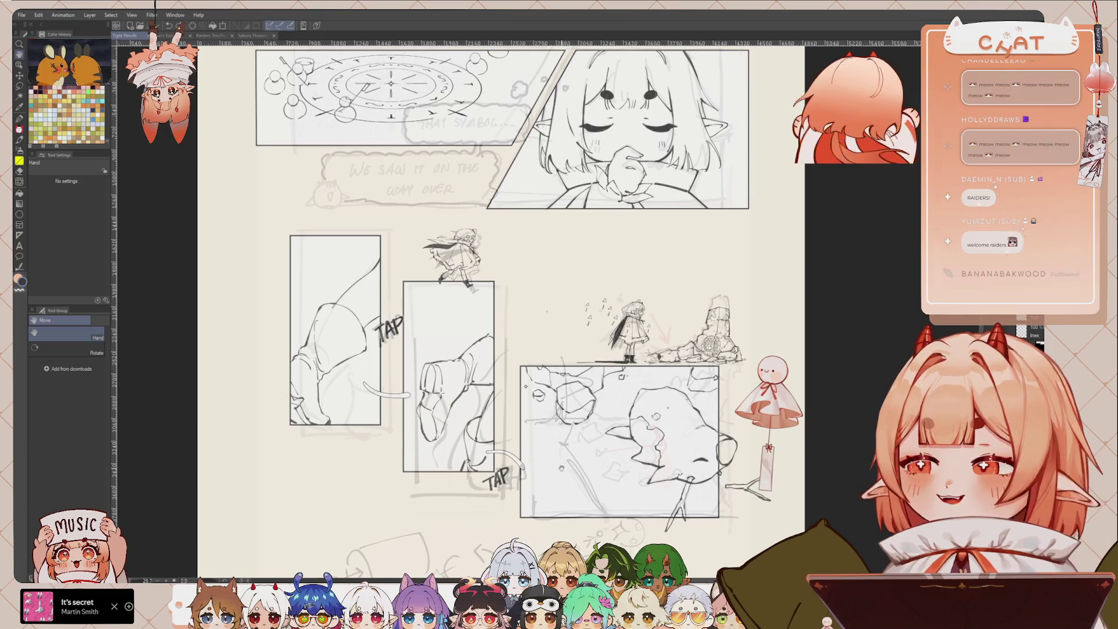
pyautogui.scroll(-1, 166, 443)
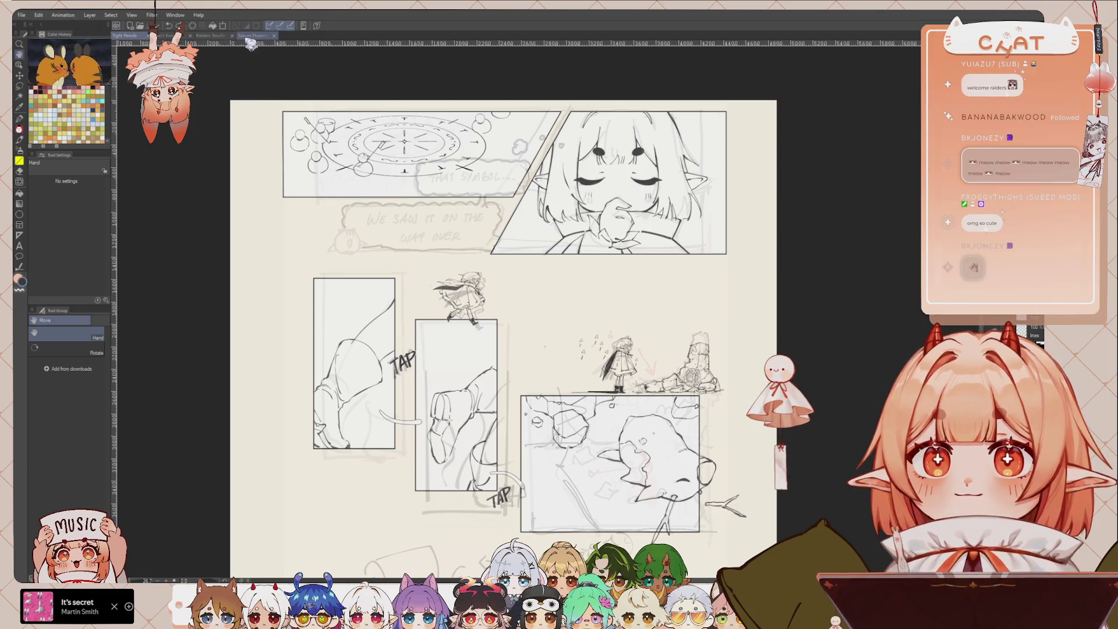
pyautogui.click(252, 37)
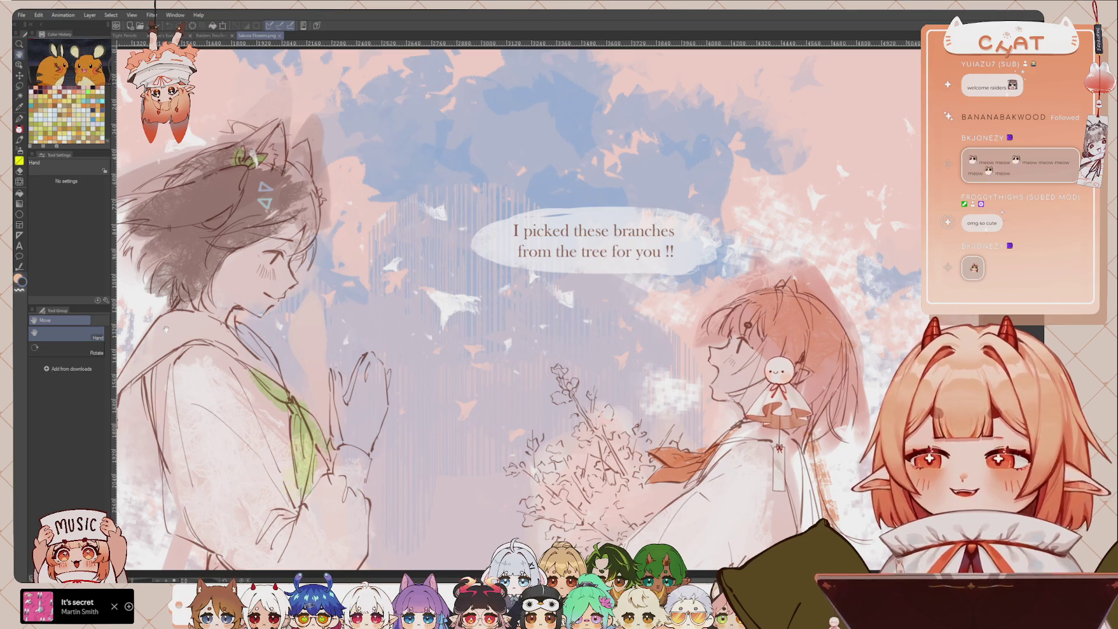
# Pan across the Sakura Flowers illustration, then switch to the teru teru bozu charms document.
pyautogui.moveTo(454, 374)
pyautogui.mouseDown()
pyautogui.moveTo(523, 377)
pyautogui.moveTo(475, 365)
pyautogui.mouseUp()
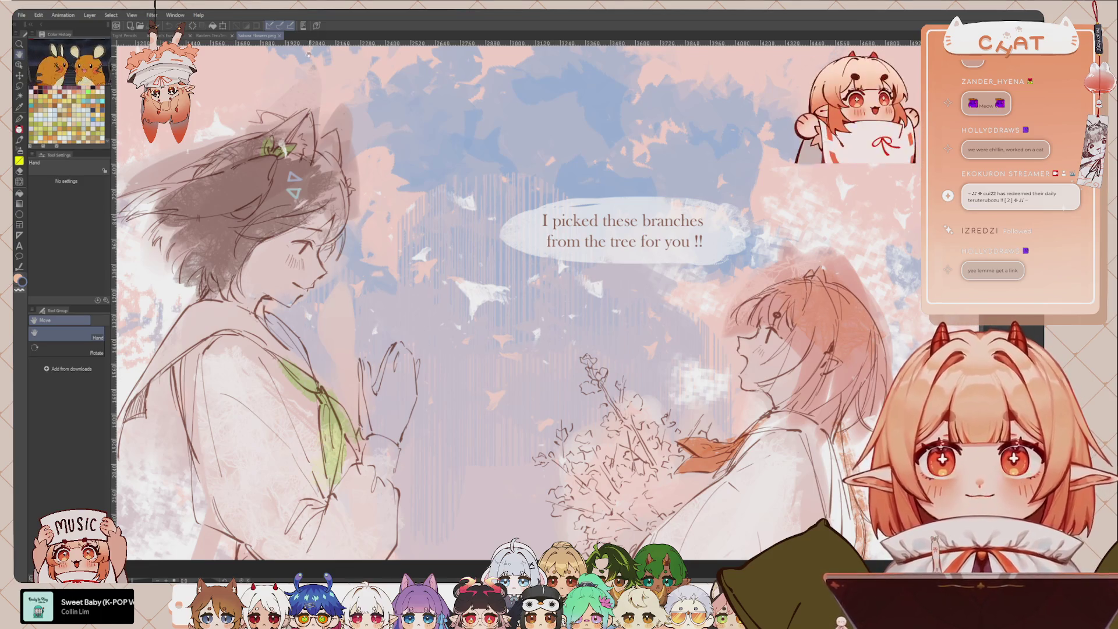
pyautogui.click(212, 35)
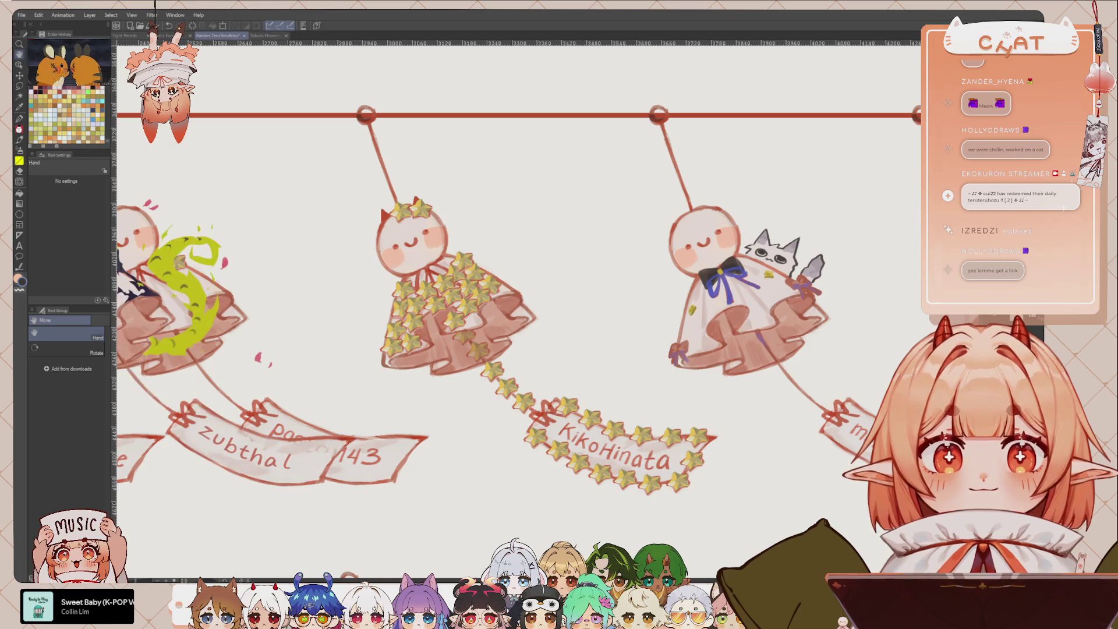
# Zoom in and out and pan to frame the rows of teru teru bozu charms.
pyautogui.hotkey('ctrl', '-')
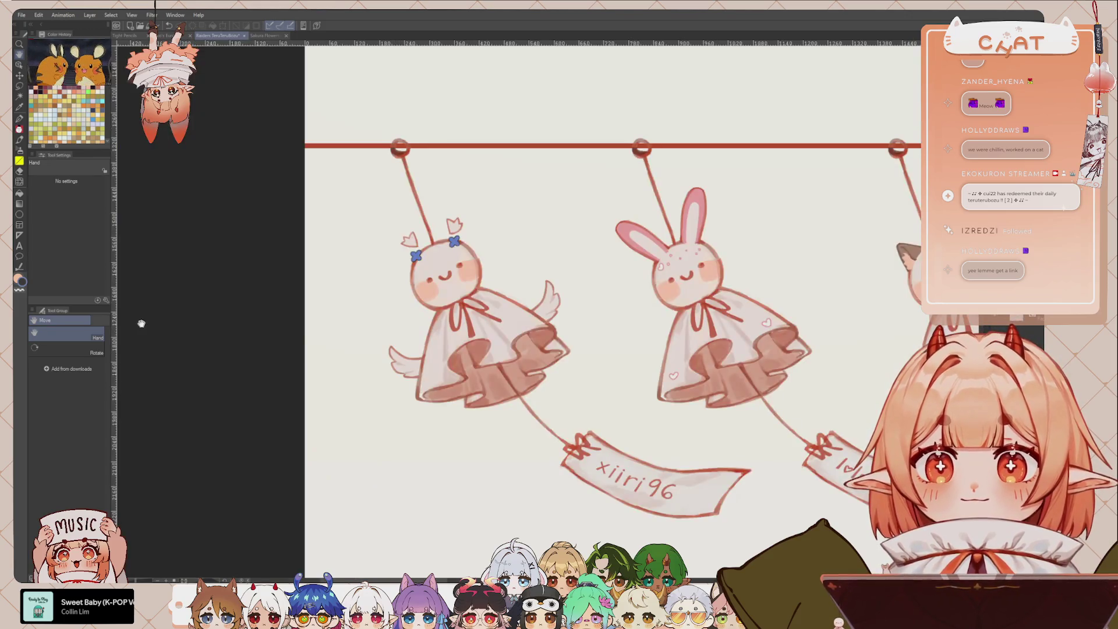
pyautogui.hotkey('ctrl', '-')
pyautogui.hotkey('ctrl', '-')
pyautogui.moveTo(675, 314); pyautogui.dragTo(460, 314)
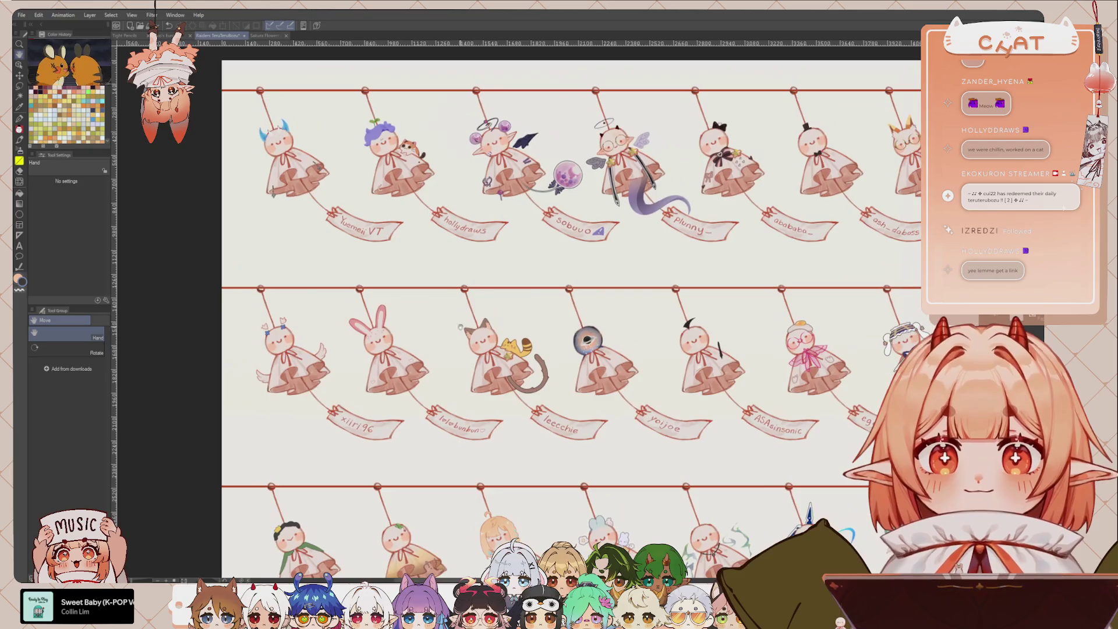
pyautogui.hotkey('ctrl', '+')
pyautogui.hotkey('ctrl', '+')
pyautogui.hotkey('ctrl', '-')
pyautogui.hotkey('ctrl', '+')
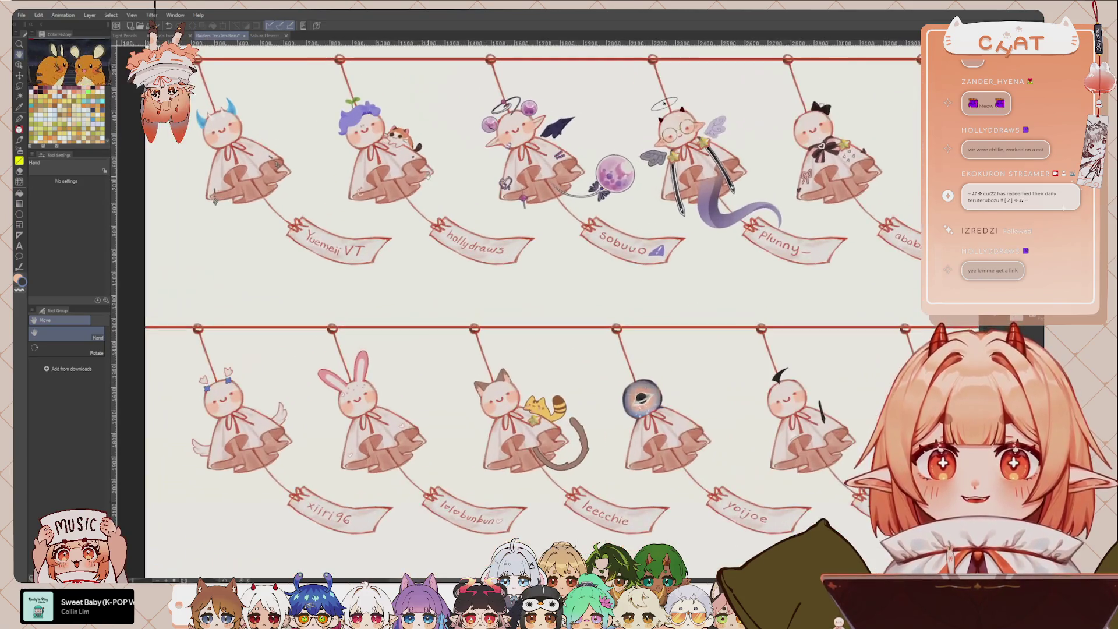
pyautogui.hotkey('ctrl', '+')
pyautogui.hotkey('ctrl', '+')
pyautogui.moveTo(437, 260); pyautogui.dragTo(425, 315)
pyautogui.hotkey('ctrl', '+')
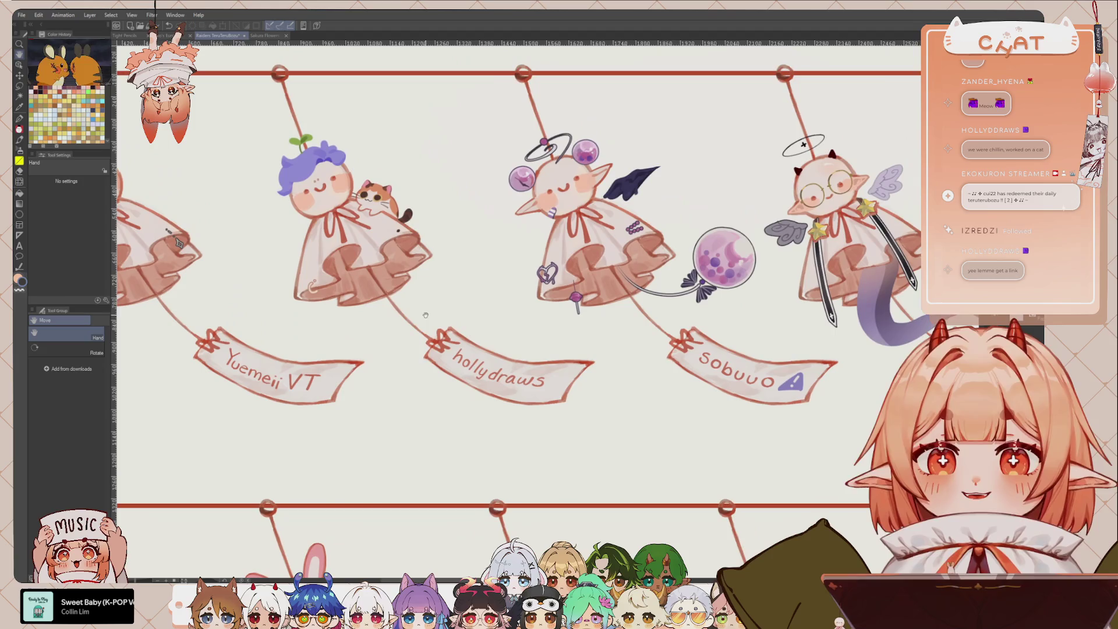
pyautogui.hotkey('ctrl', '-')
pyautogui.hotkey('ctrl', '+')
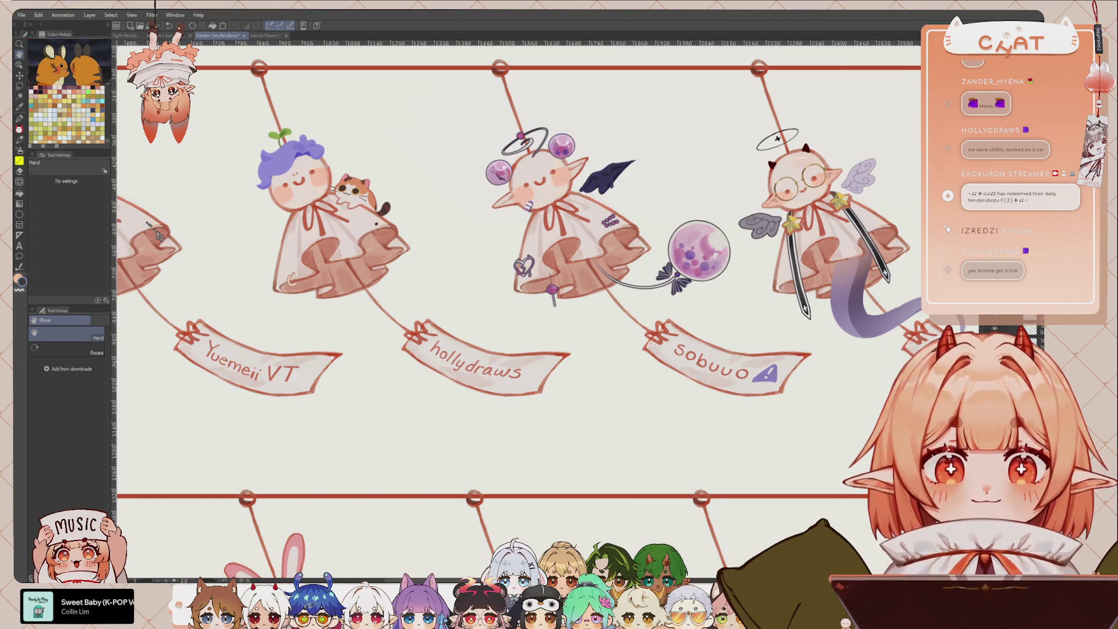
pyautogui.hotkey('ctrl', 't')
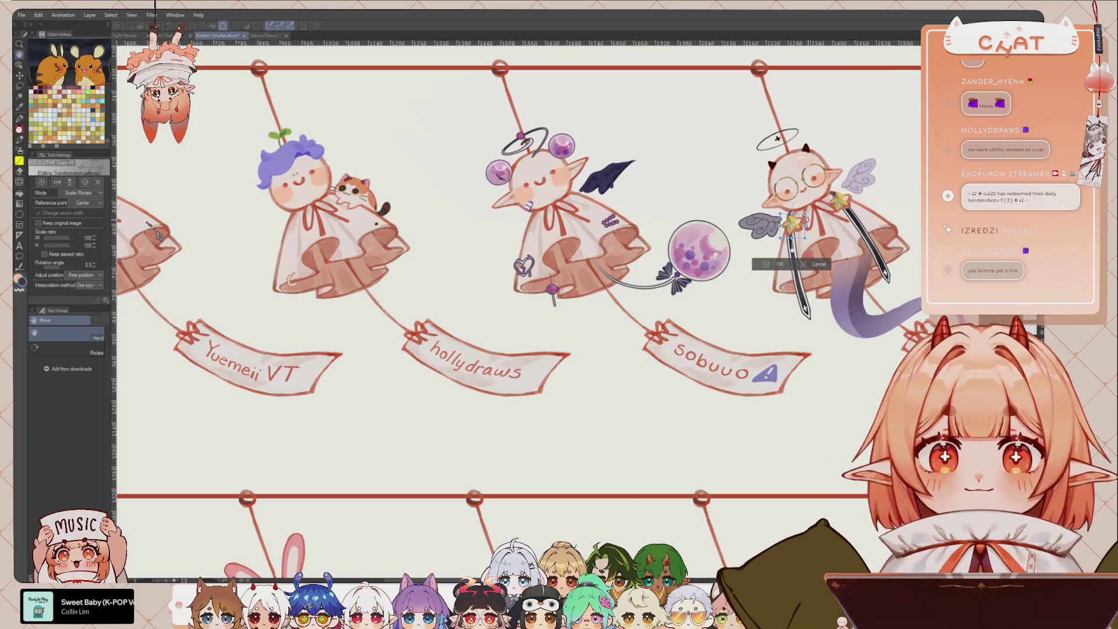
# Transform the yellow star onto the purple-haired charm, then move and rotate it onto the cat.
pyautogui.moveTo(799, 230)
pyautogui.mouseDown()
pyautogui.moveTo(300, 236)
pyautogui.moveTo(388, 272)
pyautogui.mouseUp()
pyautogui.scroll(3, 304, 232)
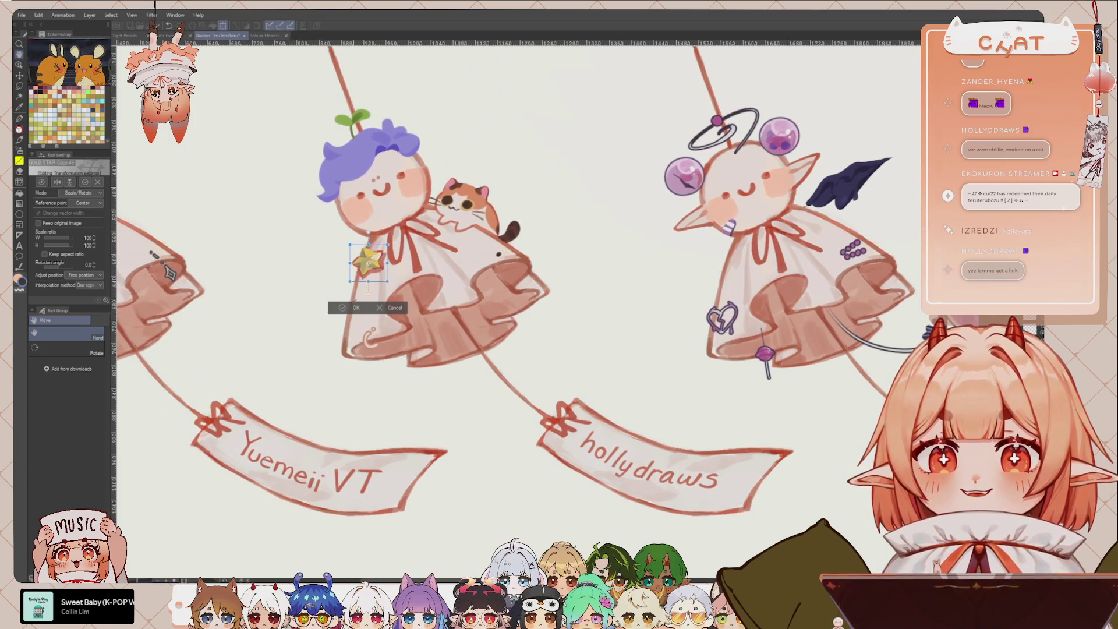
pyautogui.click(356, 307)
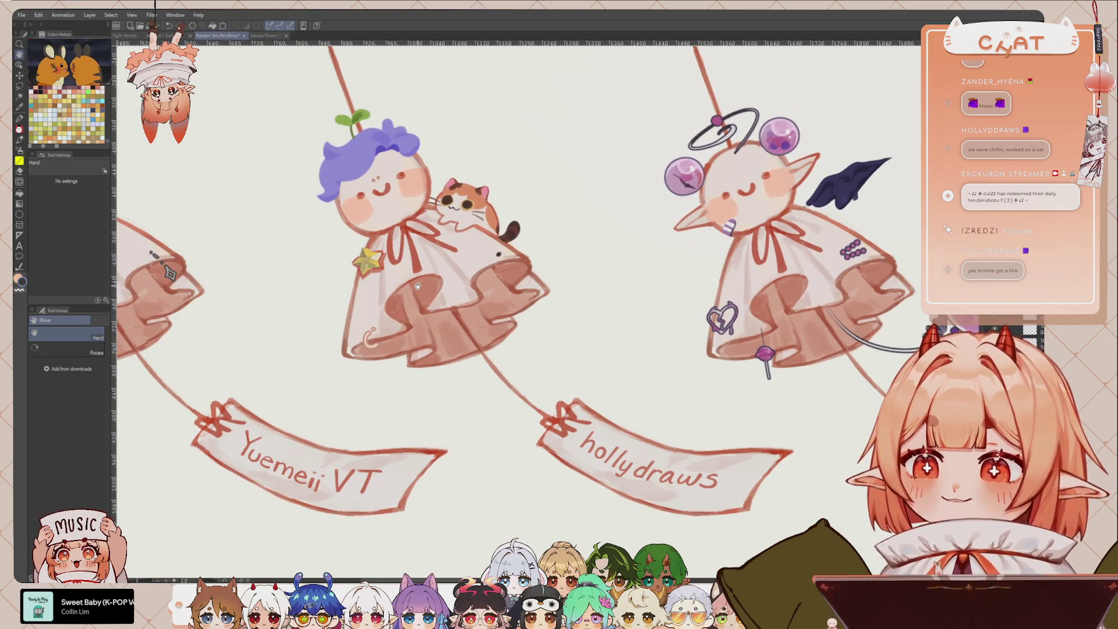
pyautogui.press('p')
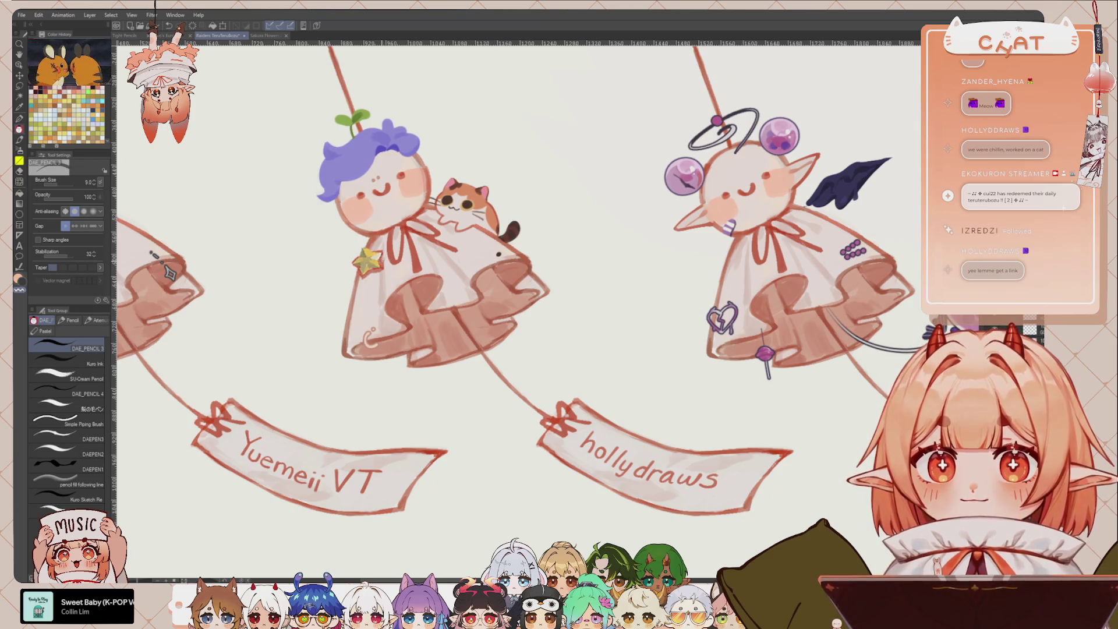
pyautogui.hotkey('ctrl', 't')
pyautogui.moveTo(383, 275)
pyautogui.mouseDown()
pyautogui.moveTo(465, 185)
pyautogui.moveTo(488, 181)
pyautogui.mouseUp()
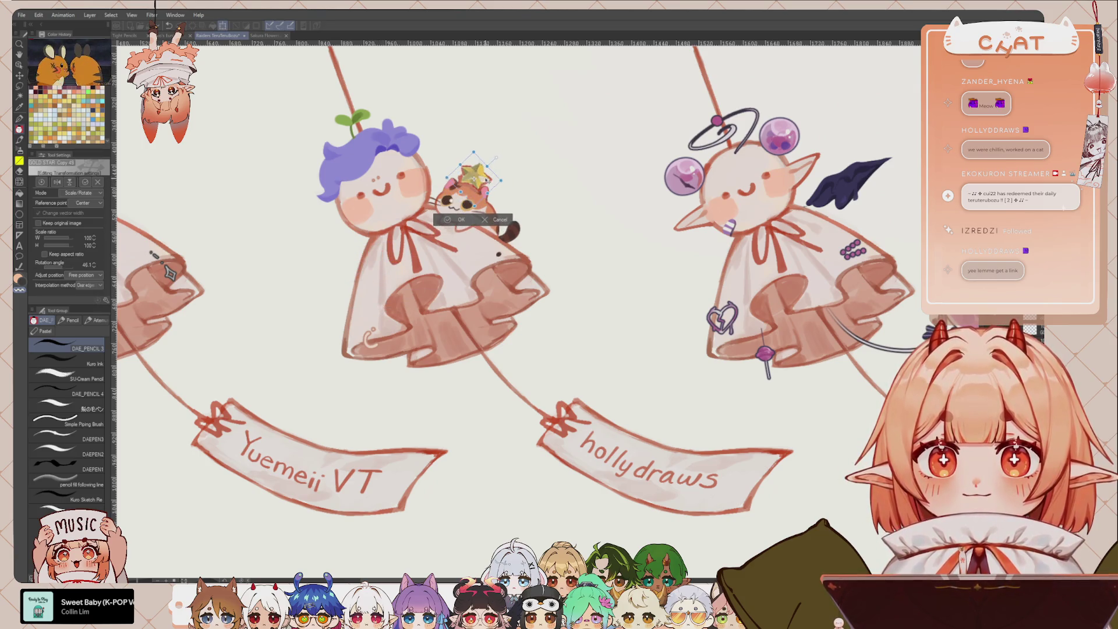
pyautogui.click(460, 220)
# Save the teru teru bozu illustration and return to the Tight Pencils comic page.
pyautogui.moveTo(540, 262); pyautogui.dragTo(580, 307)
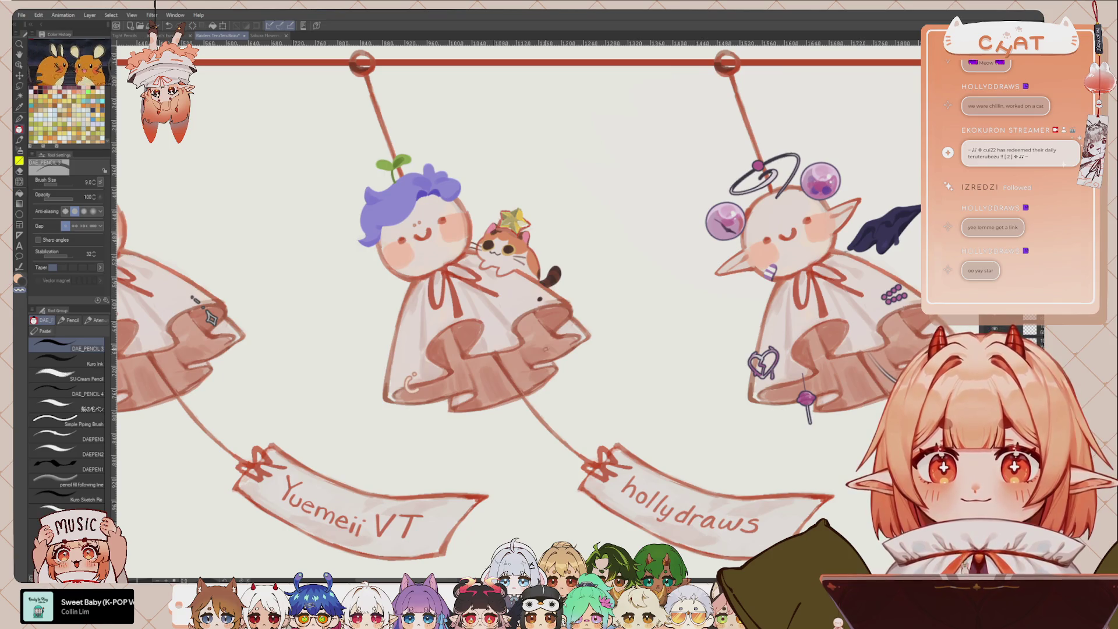
pyautogui.moveTo(580, 355); pyautogui.dragTo(588, 355)
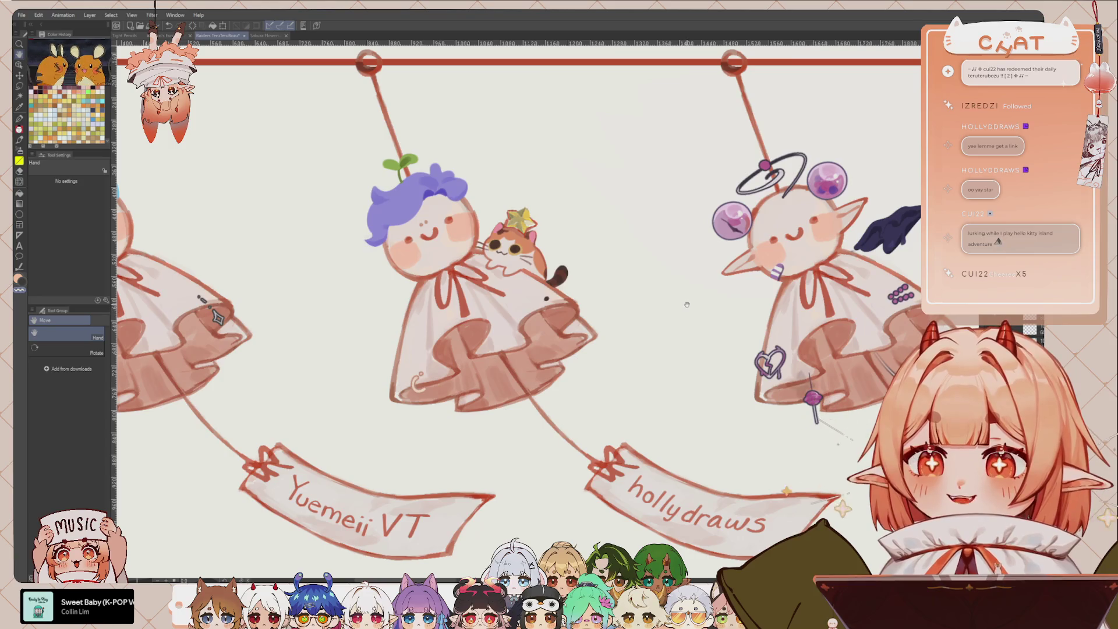
pyautogui.moveTo(590, 386); pyautogui.dragTo(592, 392)
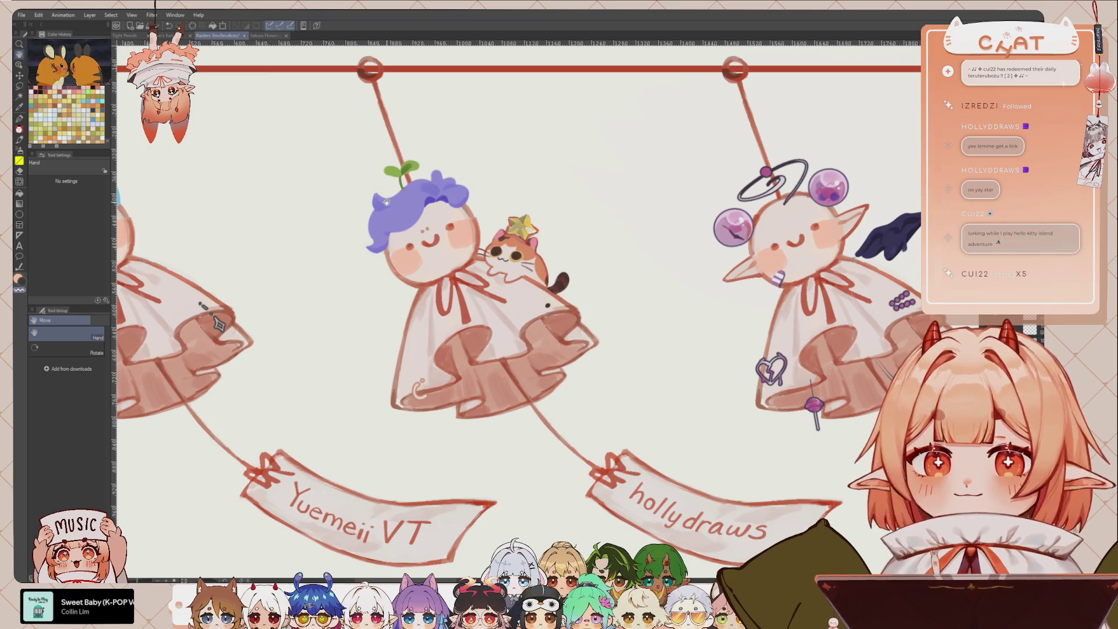
pyautogui.scroll(-1, 562, 435)
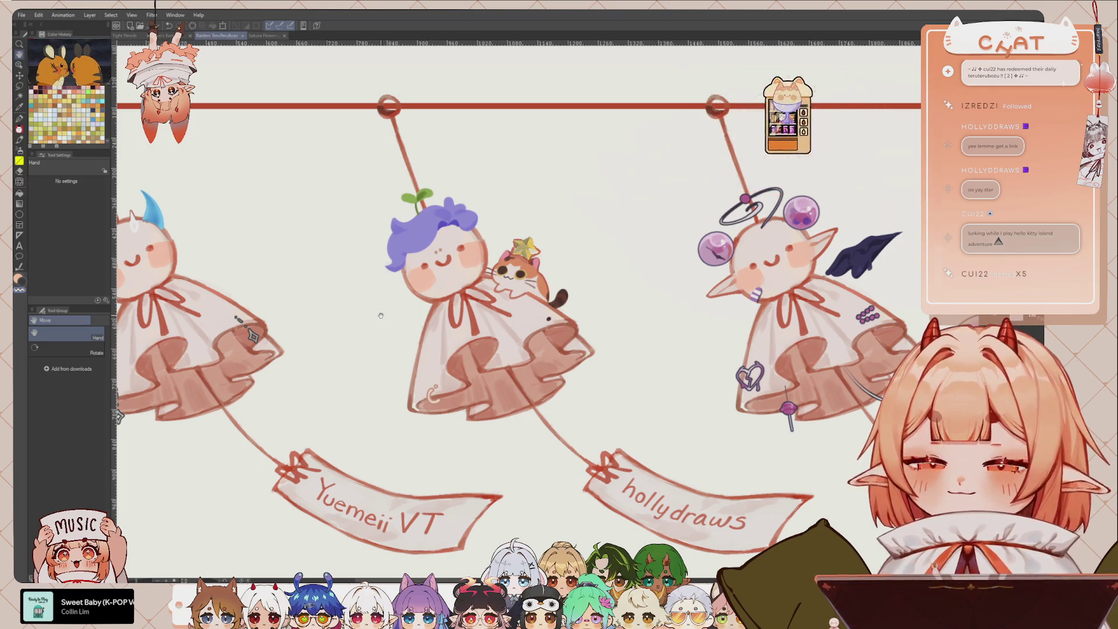
pyautogui.hotkey('ctrl', 's')
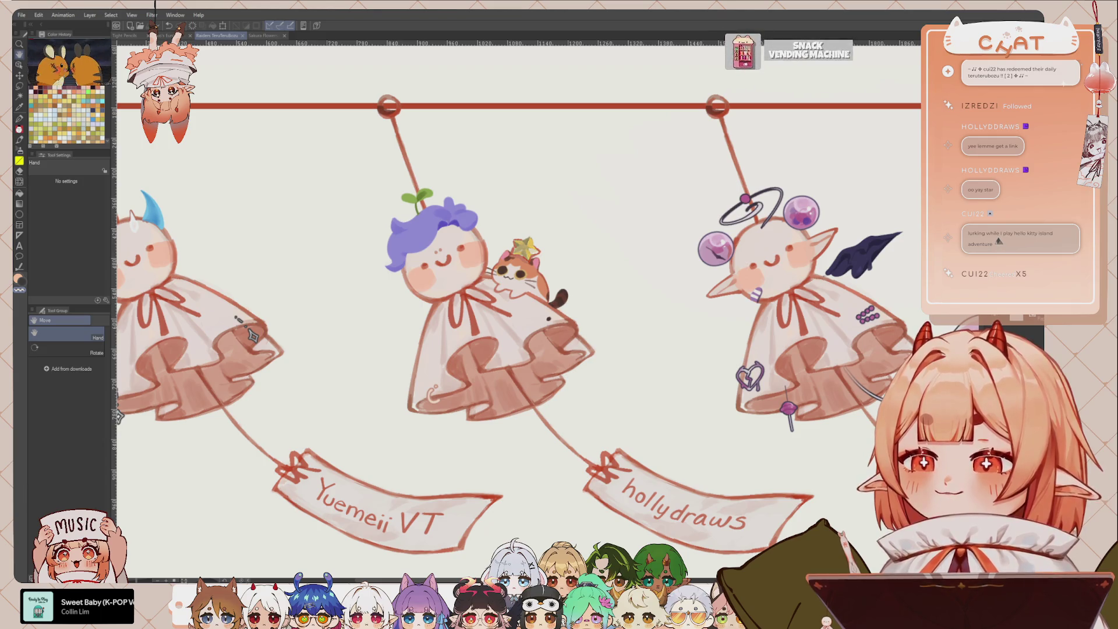
pyautogui.click(126, 36)
pyautogui.moveTo(636, 340); pyautogui.dragTo(644, 316)
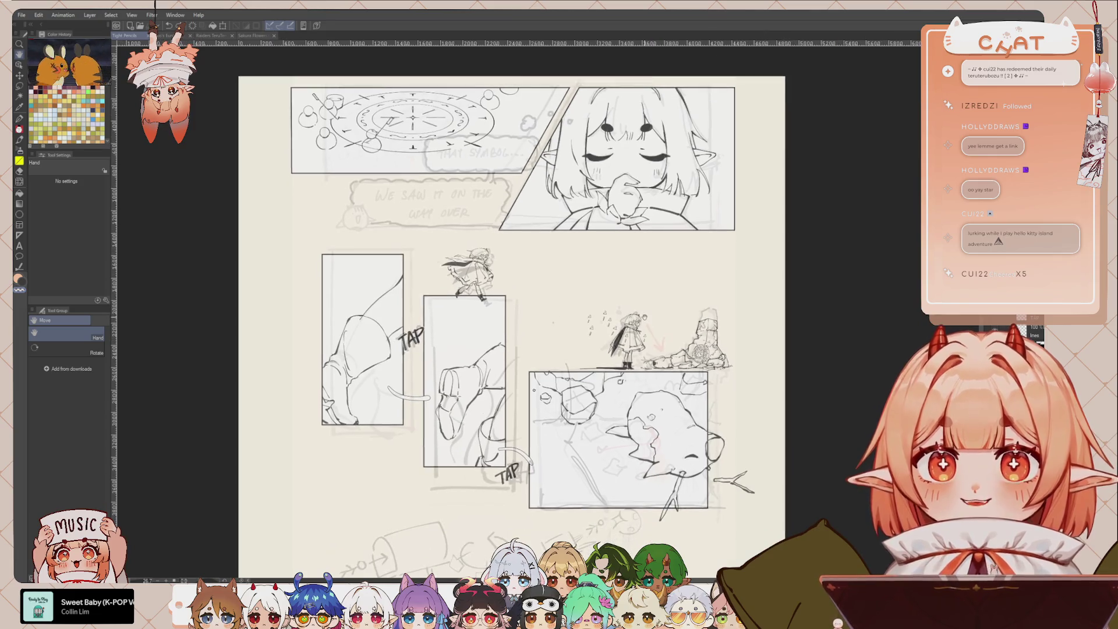
pyautogui.press('p')
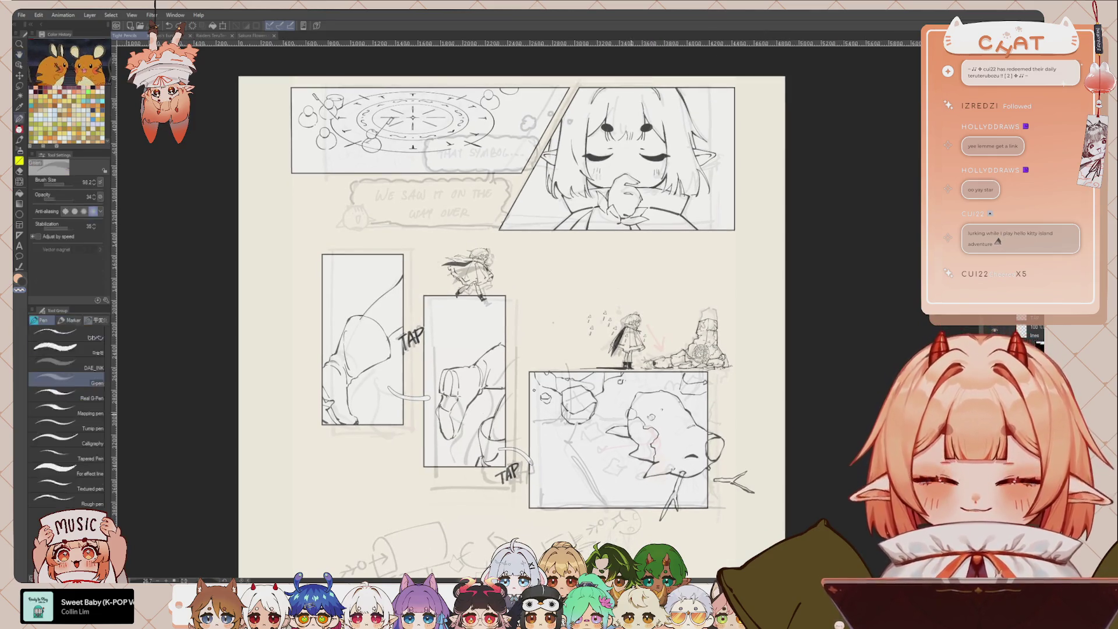
pyautogui.scroll(1, 647, 380)
pyautogui.moveTo(648, 383); pyautogui.dragTo(695, 364)
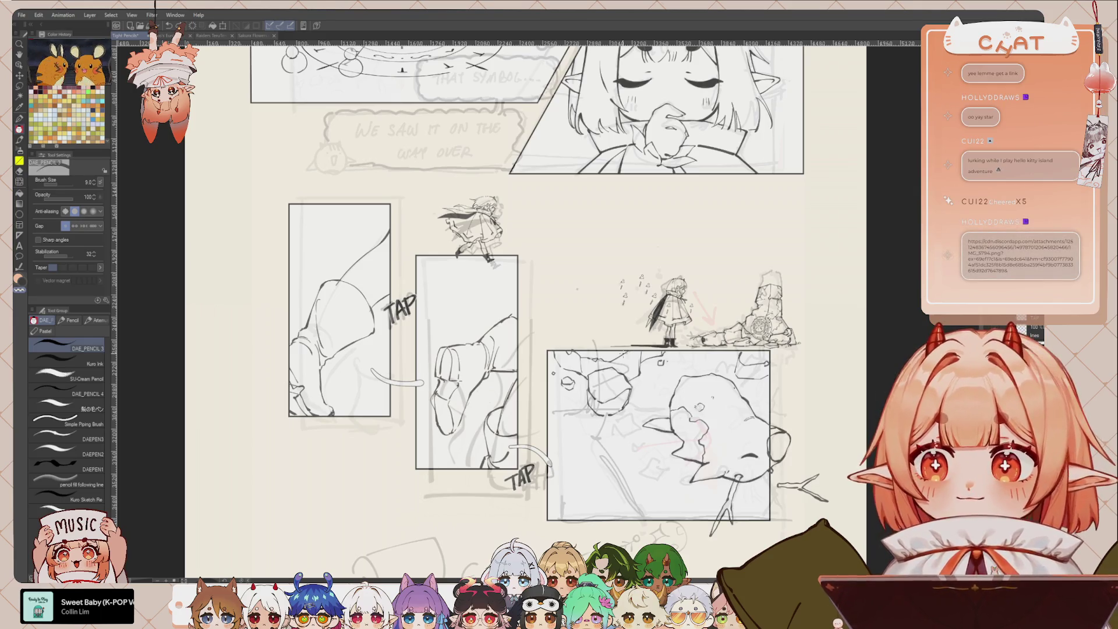
pyautogui.scroll(2, 626, 352)
pyautogui.moveTo(386, 255); pyautogui.dragTo(393, 269)
pyautogui.press('h')
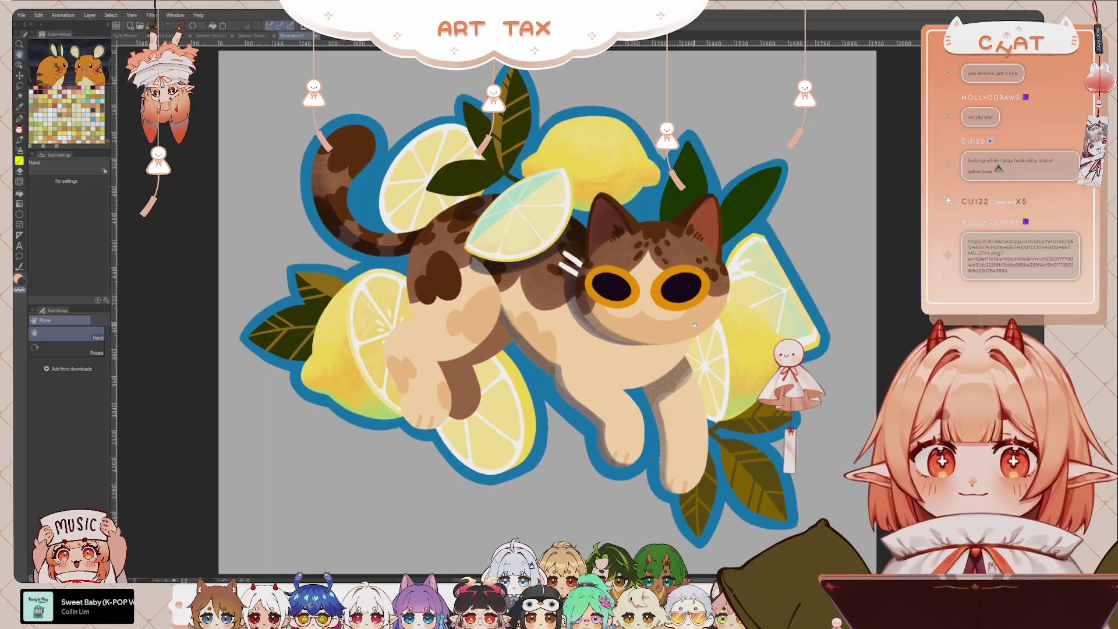
# Zoom in on the cat's paw and lemon, then zoom out to recenter the whole cat.
pyautogui.scroll(2, 554, 387)
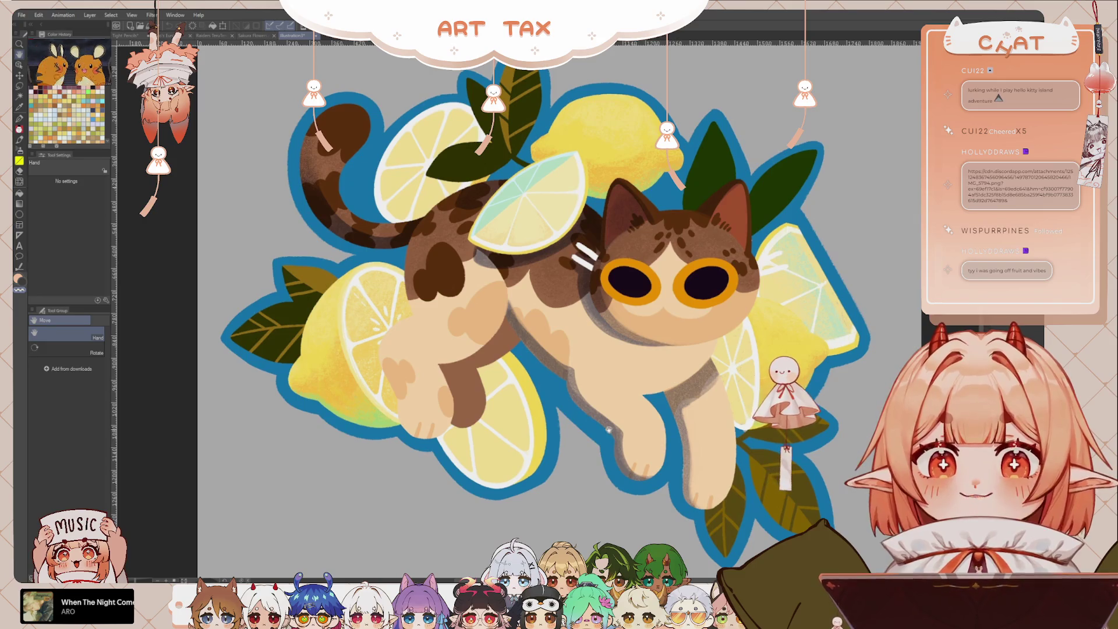
pyautogui.scroll(2, 594, 379)
pyautogui.scroll(2, 614, 405)
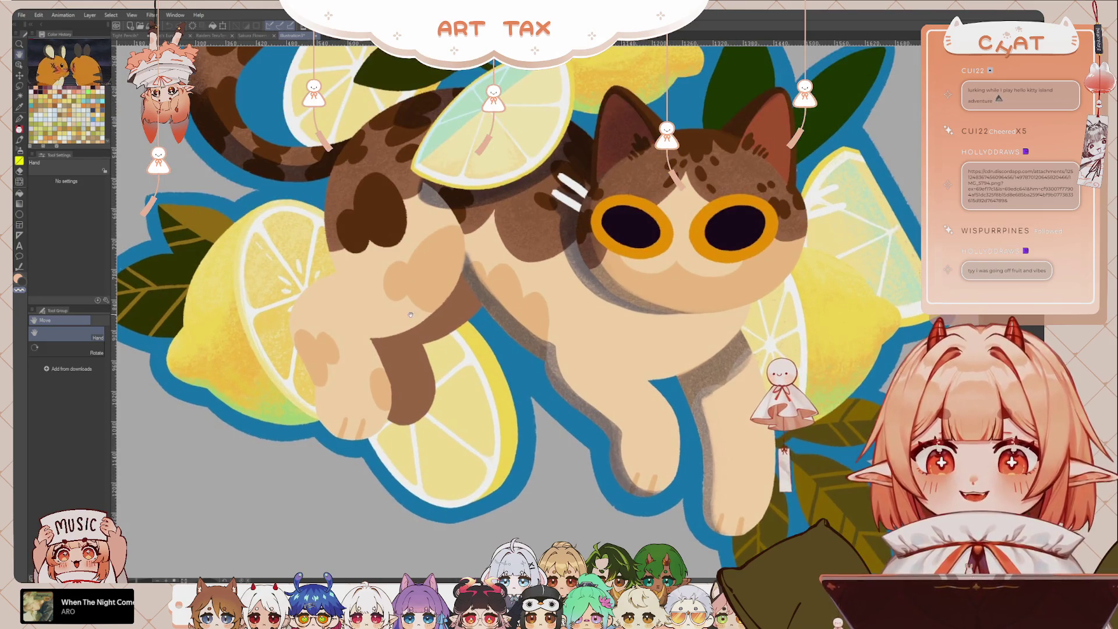
pyautogui.moveTo(614, 404); pyautogui.dragTo(701, 387)
pyautogui.scroll(1, 377, 254)
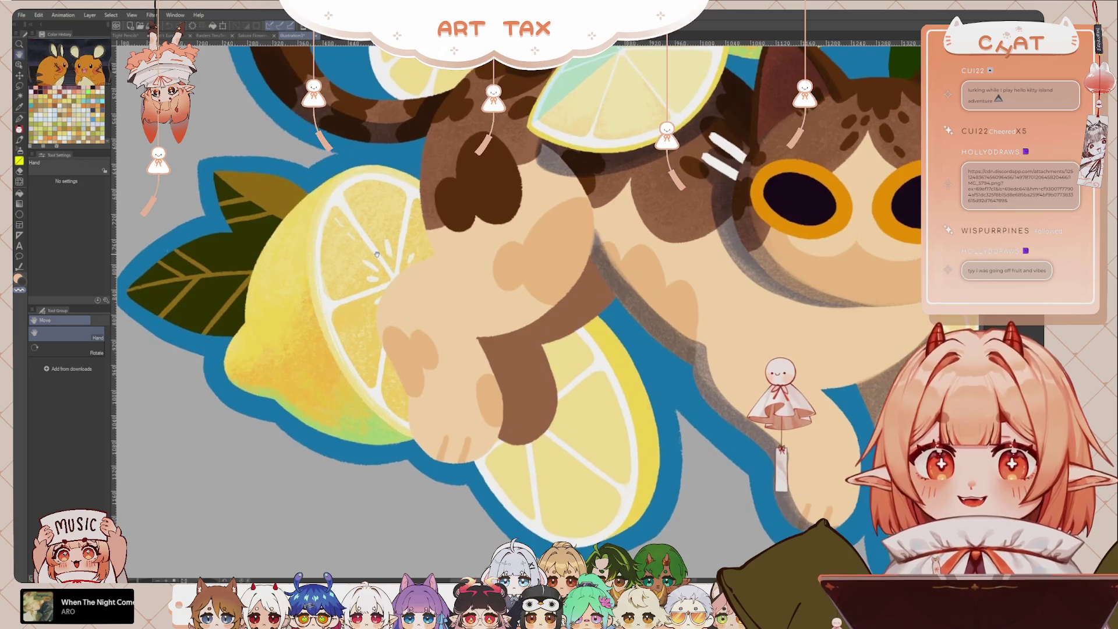
pyautogui.scroll(2, 367, 308)
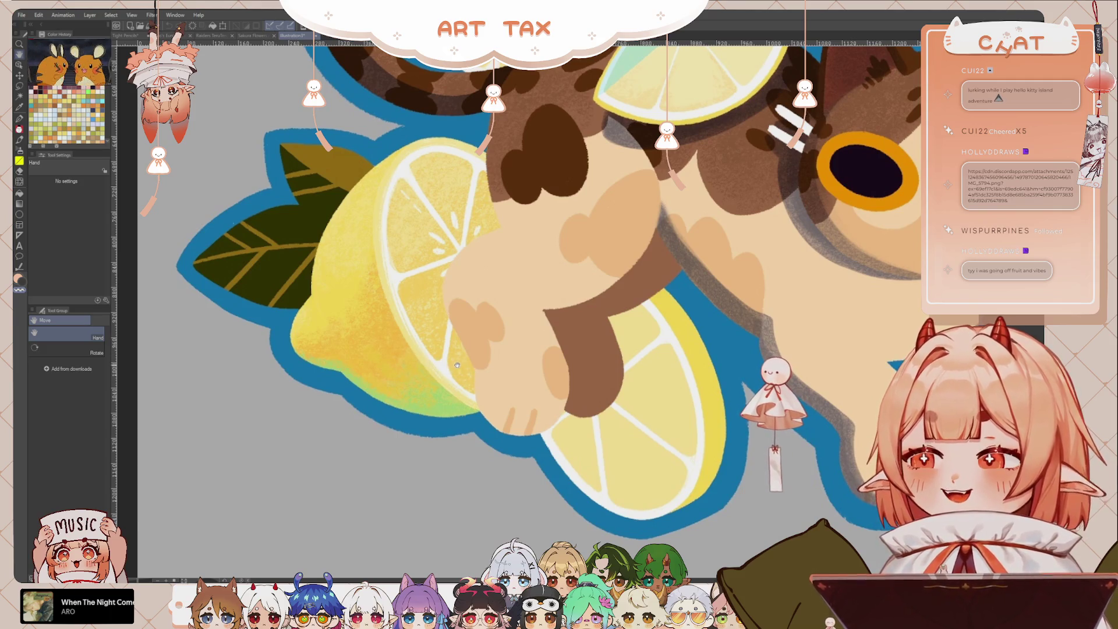
pyautogui.scroll(-2, 469, 361)
pyautogui.scroll(-2, 451, 326)
pyautogui.scroll(-2, 433, 286)
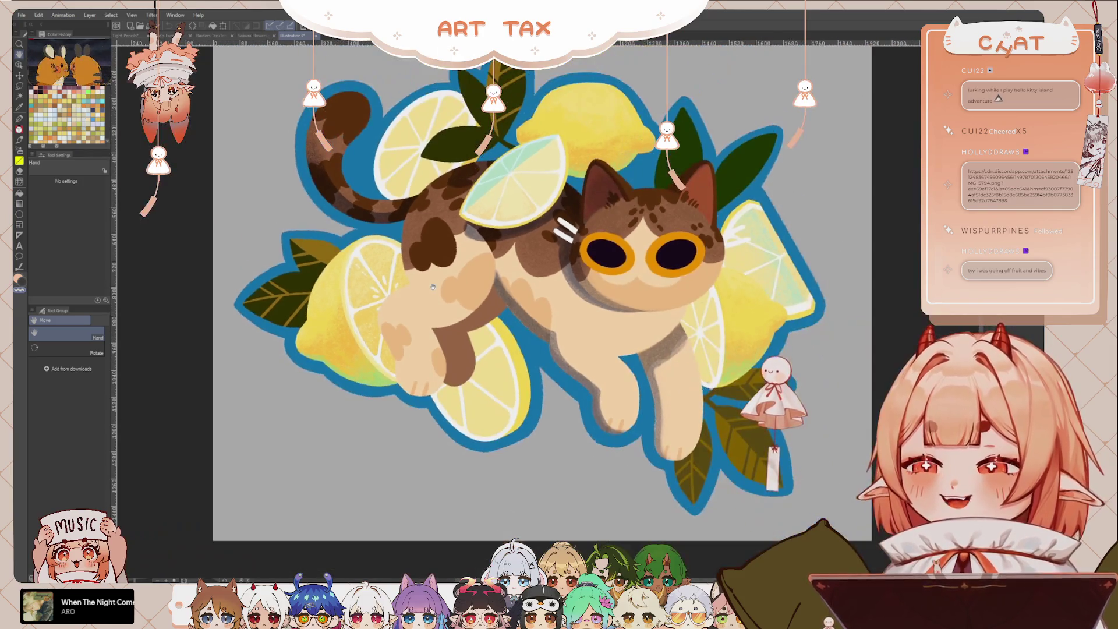
pyautogui.moveTo(539, 380); pyautogui.dragTo(513, 394)
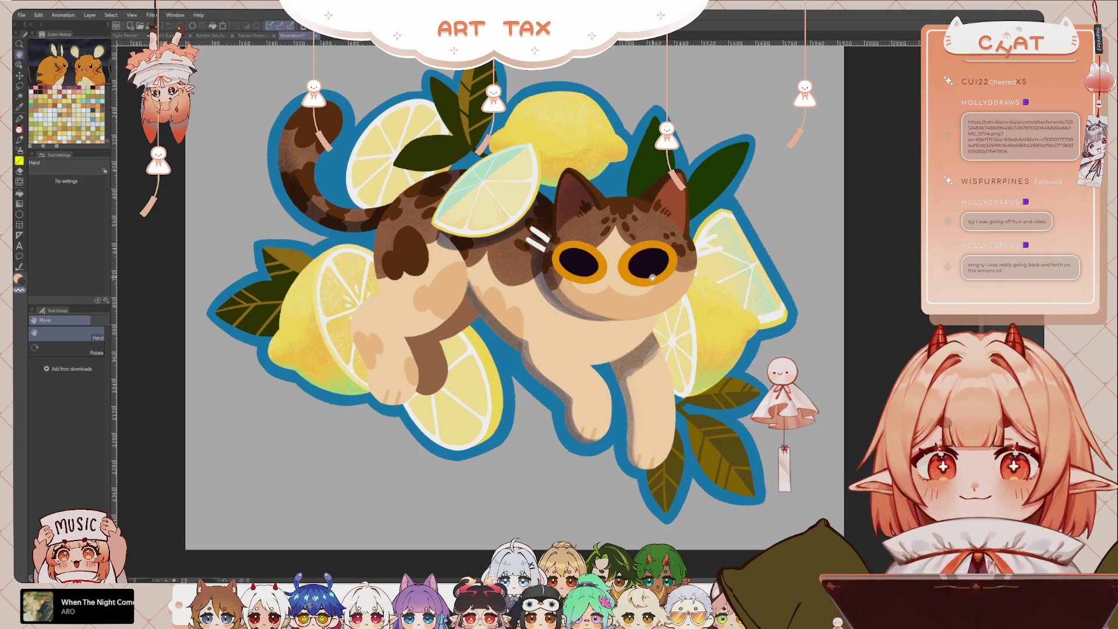
# Inspect the cat's face, body and lemon slices, rotate the view, then close the illustration.
pyautogui.scroll(3, 652, 277)
pyautogui.moveTo(545, 388); pyautogui.dragTo(585, 412)
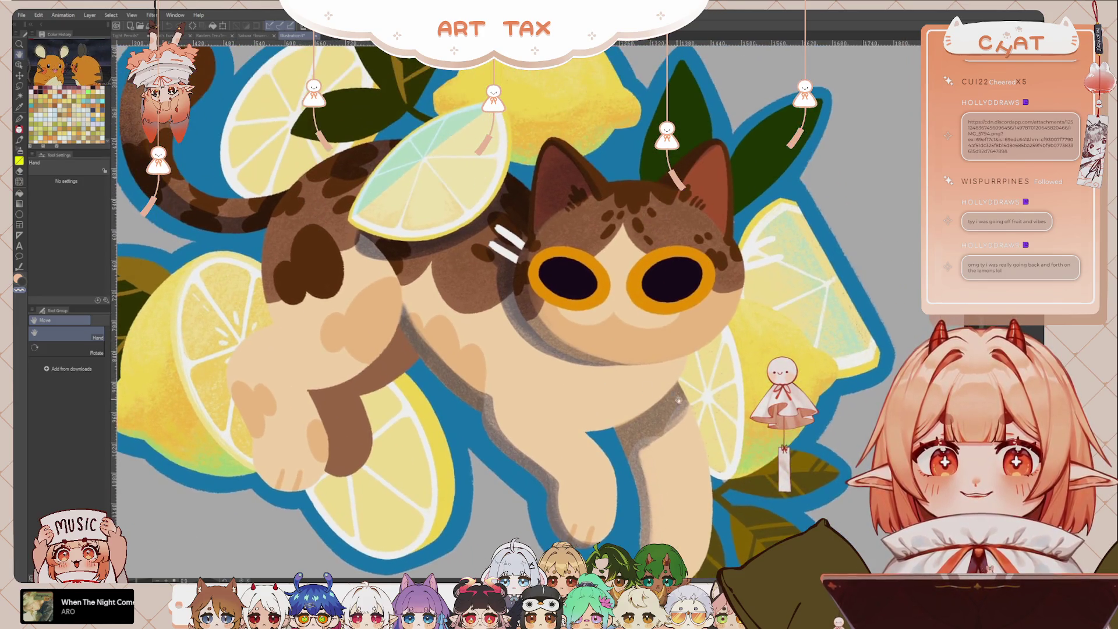
pyautogui.moveTo(679, 401); pyautogui.dragTo(634, 334)
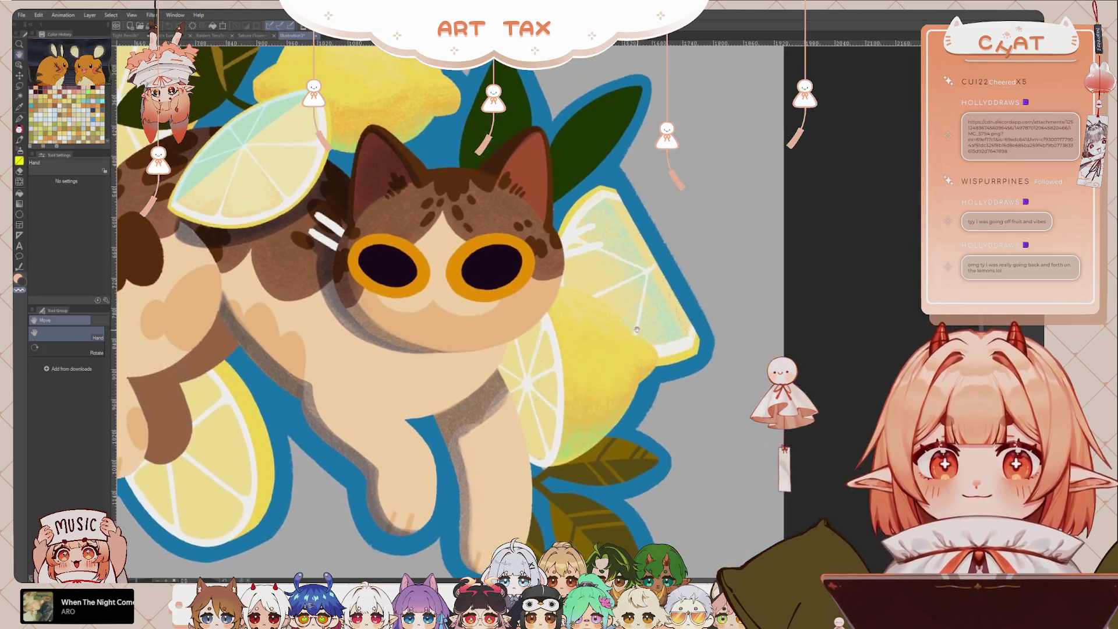
pyautogui.scroll(1, 634, 201)
pyautogui.scroll(1, 602, 243)
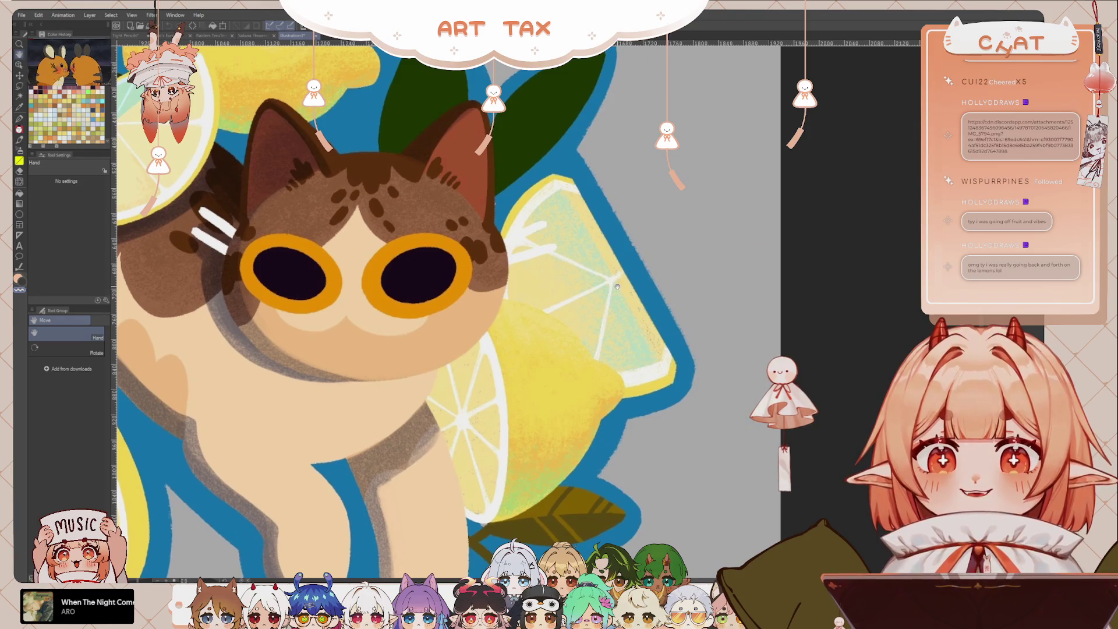
pyautogui.moveTo(613, 283); pyautogui.dragTo(640, 166)
pyautogui.moveTo(561, 382); pyautogui.dragTo(446, 413)
pyautogui.scroll(-5, 462, 342)
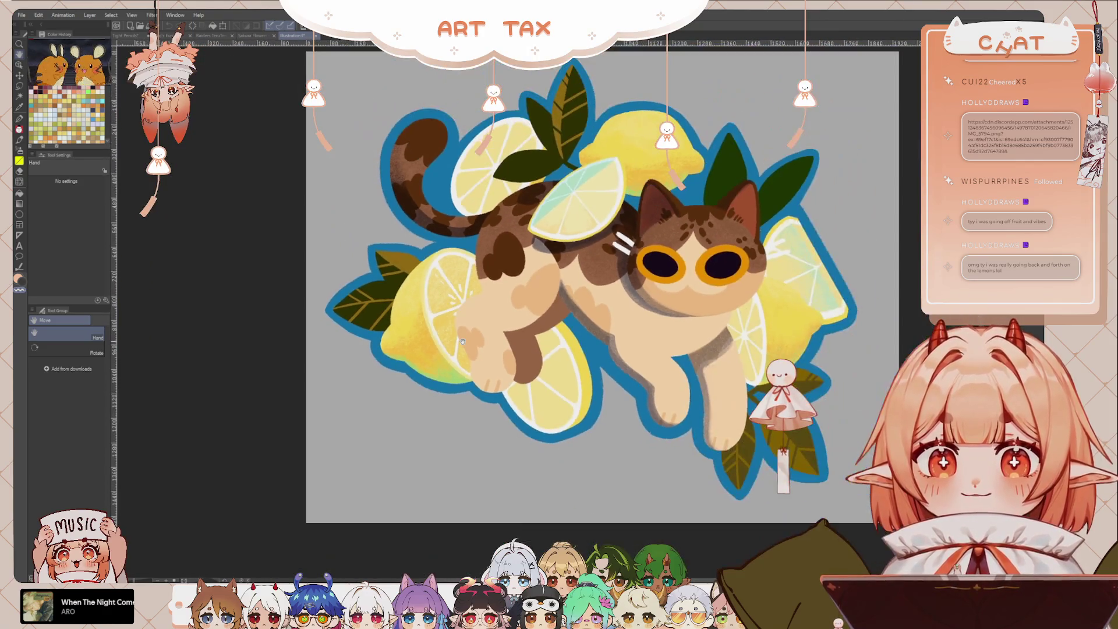
pyautogui.scroll(3, 580, 169)
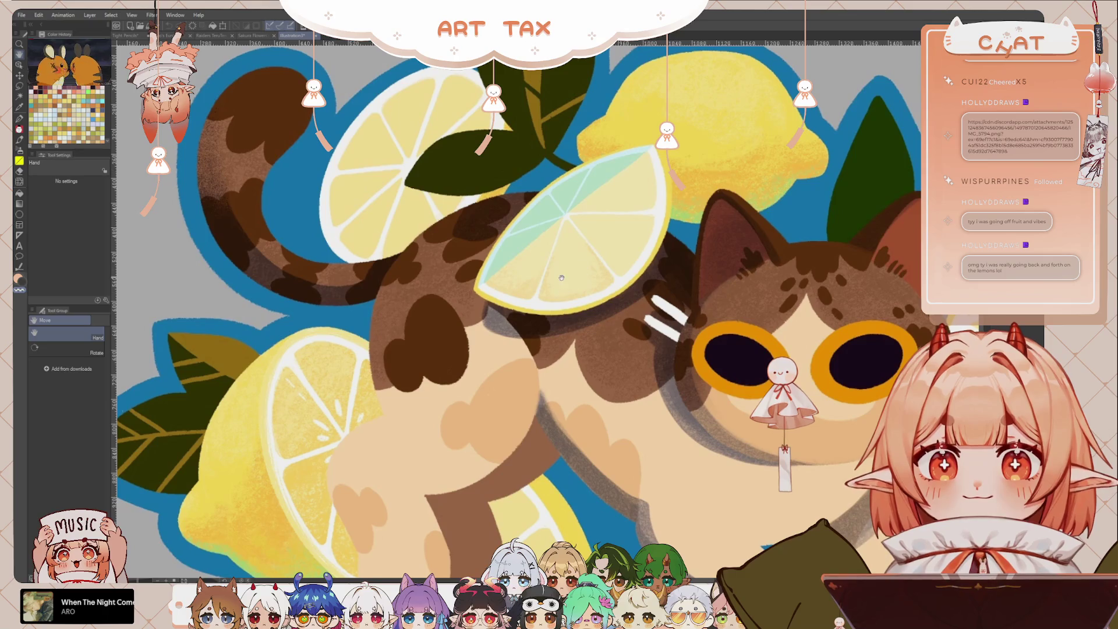
pyautogui.moveTo(562, 282); pyautogui.dragTo(553, 322)
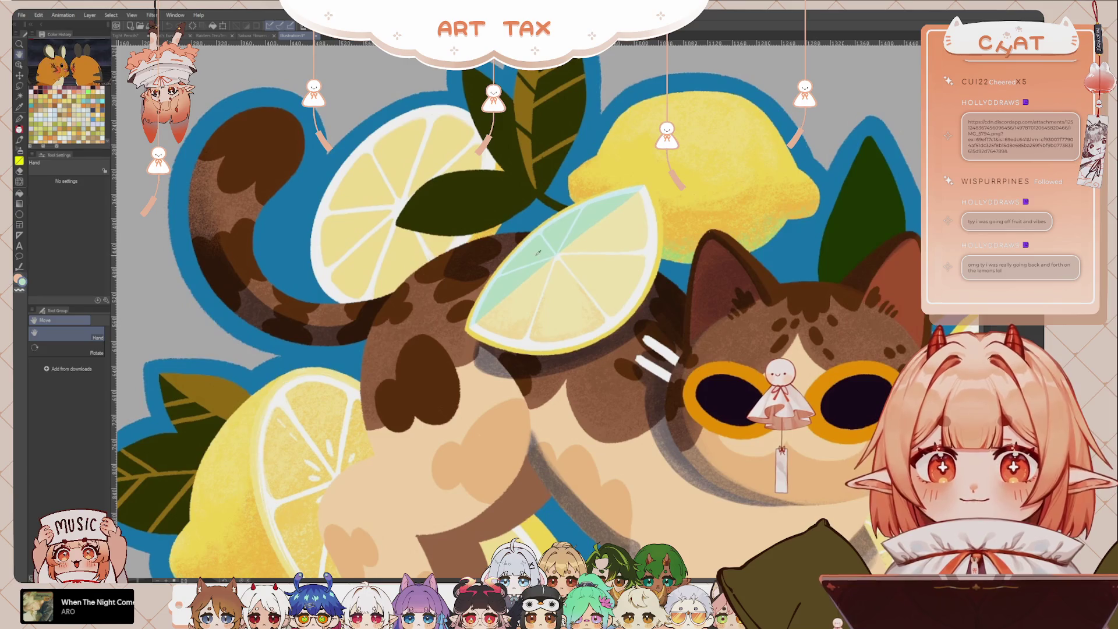
pyautogui.moveTo(602, 349); pyautogui.dragTo(557, 273)
pyautogui.scroll(-2, 558, 273)
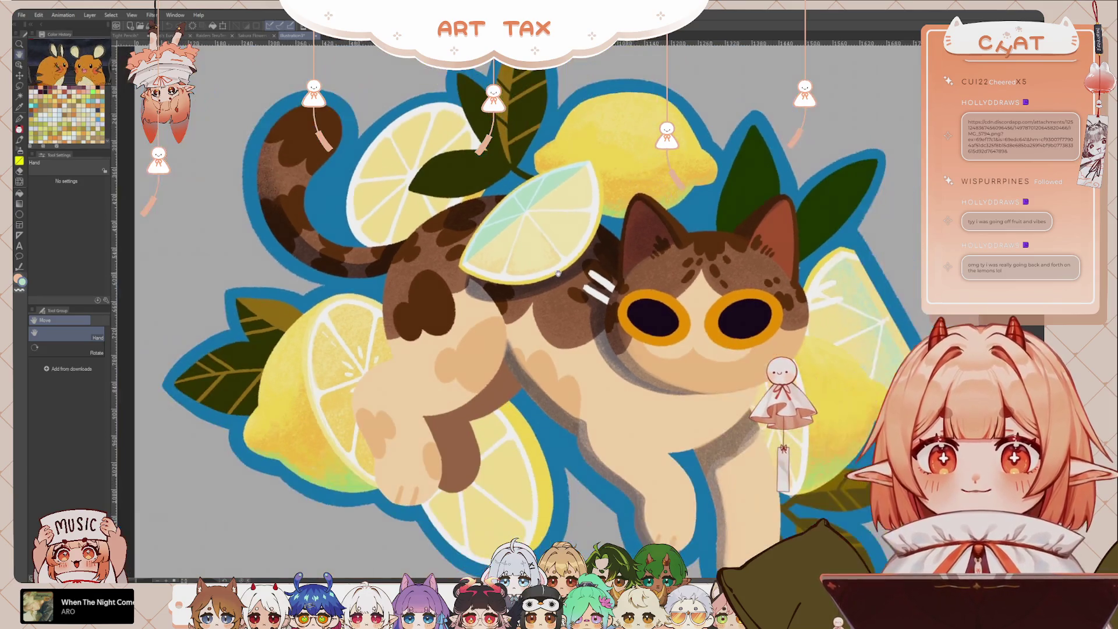
pyautogui.scroll(-1, 536, 412)
pyautogui.moveTo(537, 412); pyautogui.dragTo(550, 406)
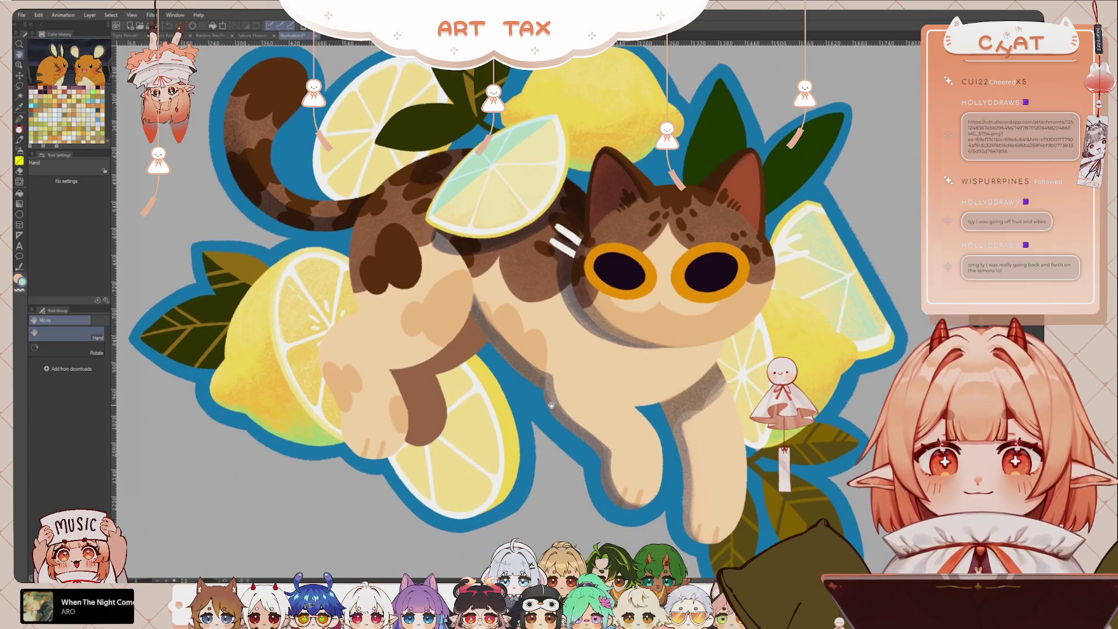
pyautogui.moveTo(620, 422); pyautogui.dragTo(556, 416)
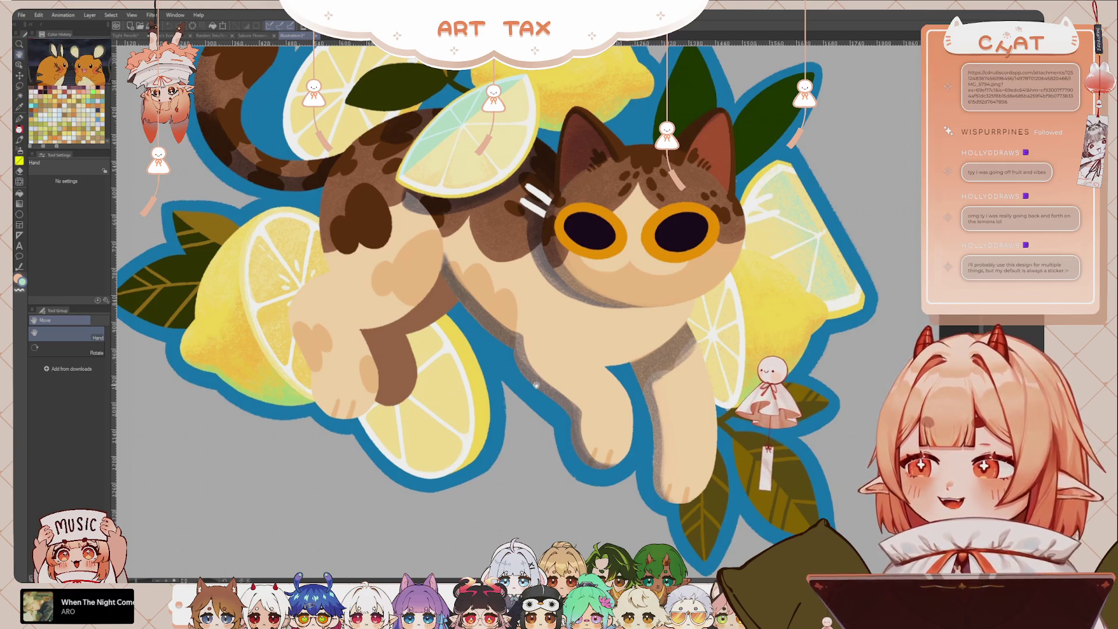
pyautogui.scroll(-1, 535, 385)
pyautogui.scroll(-1, 536, 385)
pyautogui.scroll(-1, 521, 345)
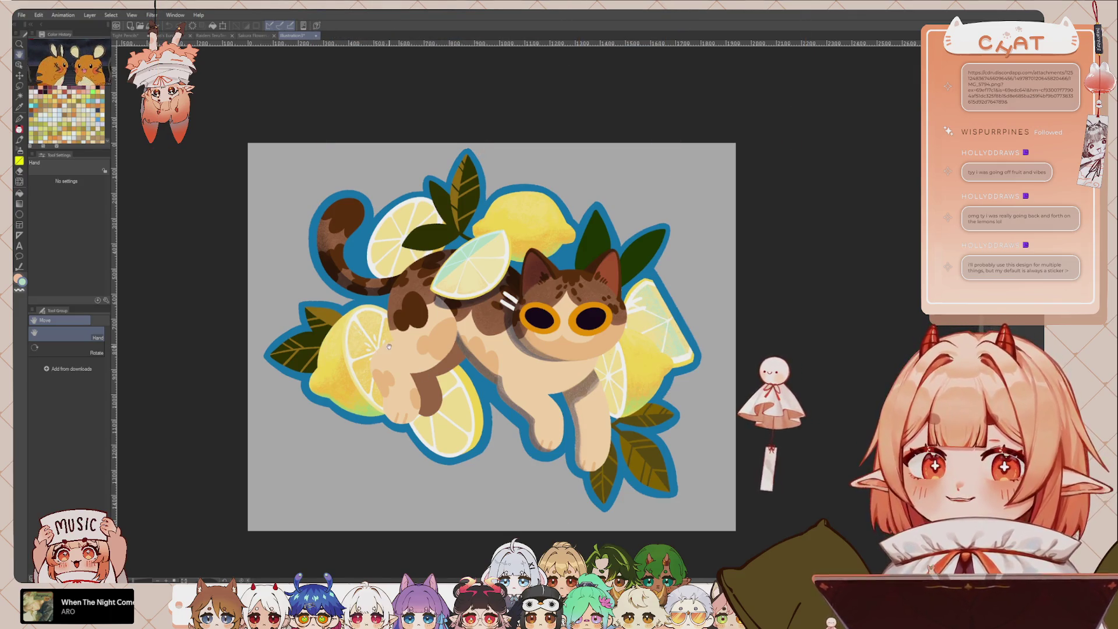
pyautogui.hotkey('ctrl', 'w')
pyautogui.hotkey('ctrl', 'Tab')
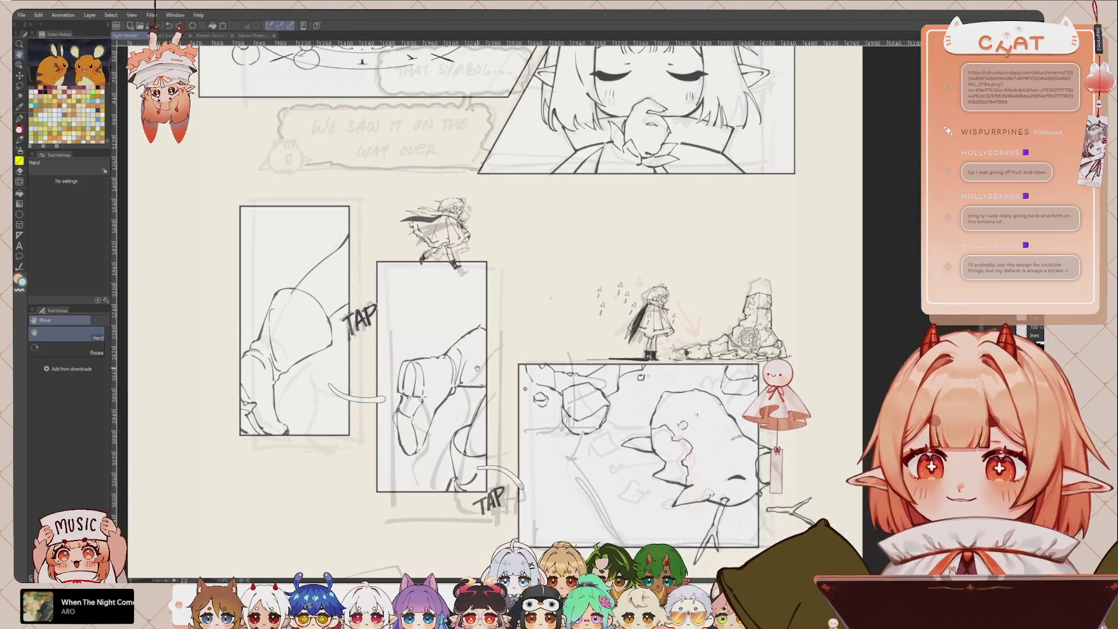
pyautogui.moveTo(476, 367); pyautogui.dragTo(529, 373)
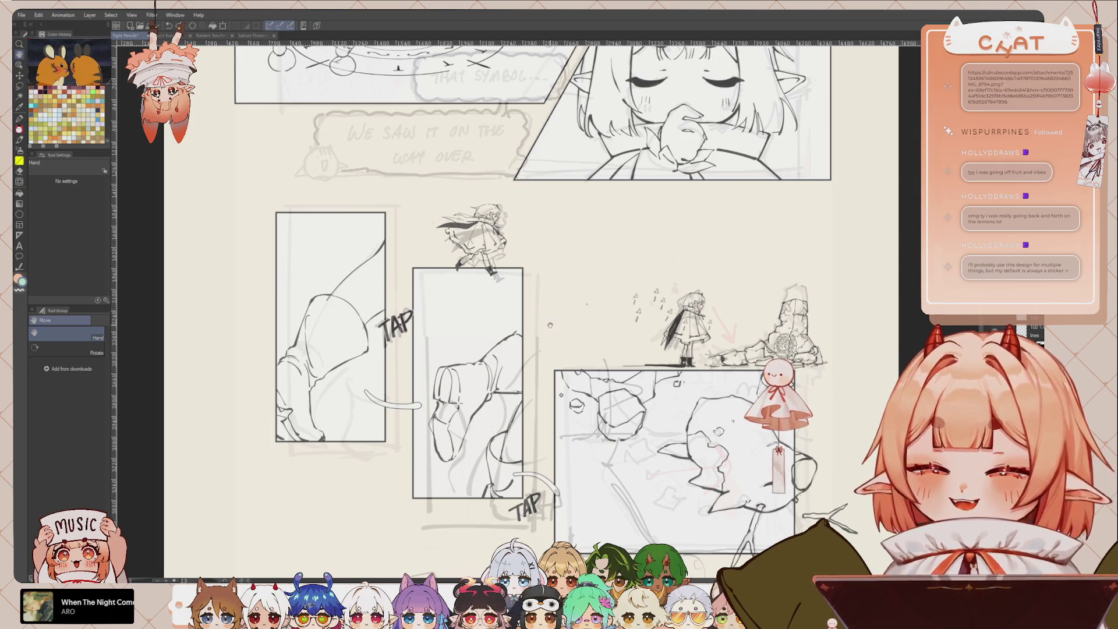
pyautogui.moveTo(644, 356); pyautogui.dragTo(625, 355)
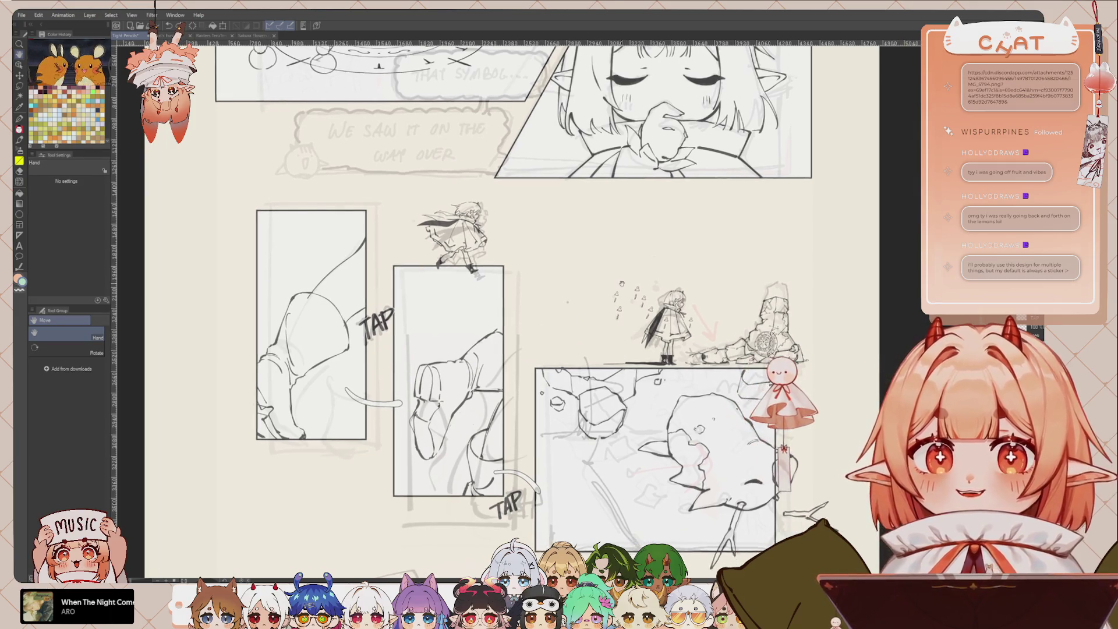
pyautogui.press('p')
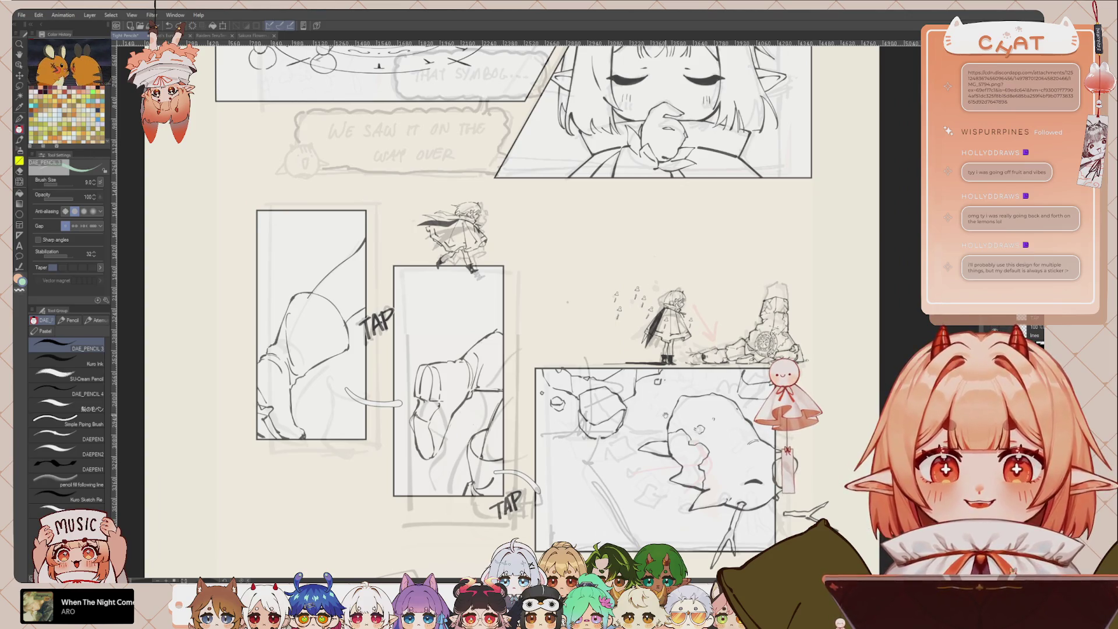
pyautogui.moveTo(667, 410); pyautogui.dragTo(673, 379)
pyautogui.moveTo(643, 444); pyautogui.dragTo(647, 409)
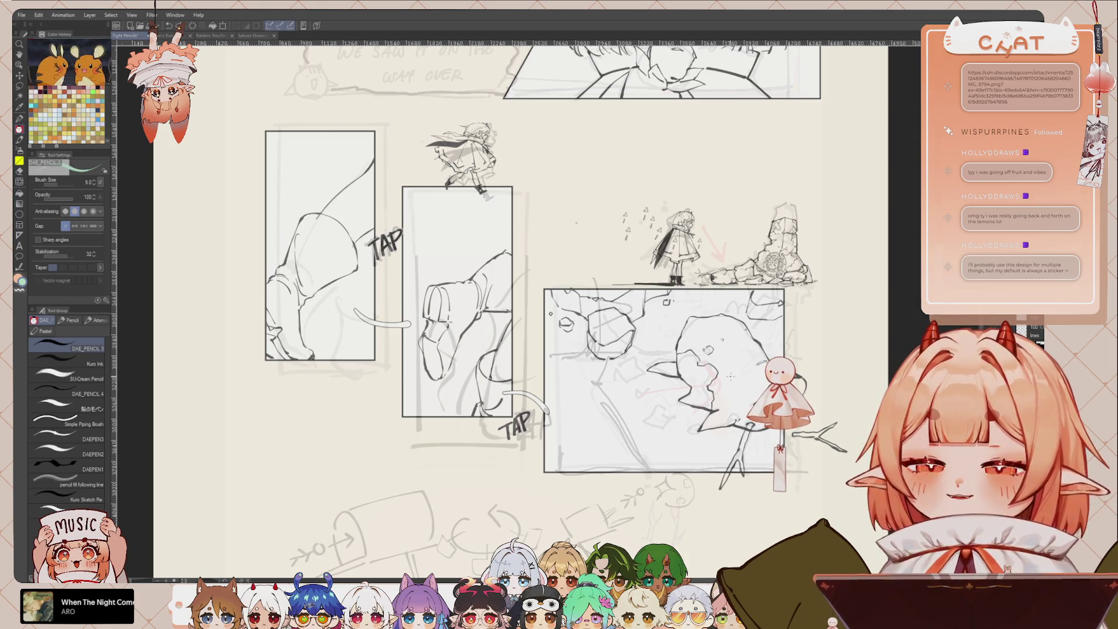
pyautogui.scroll(1, 627, 321)
pyautogui.moveTo(666, 328); pyautogui.dragTo(650, 341)
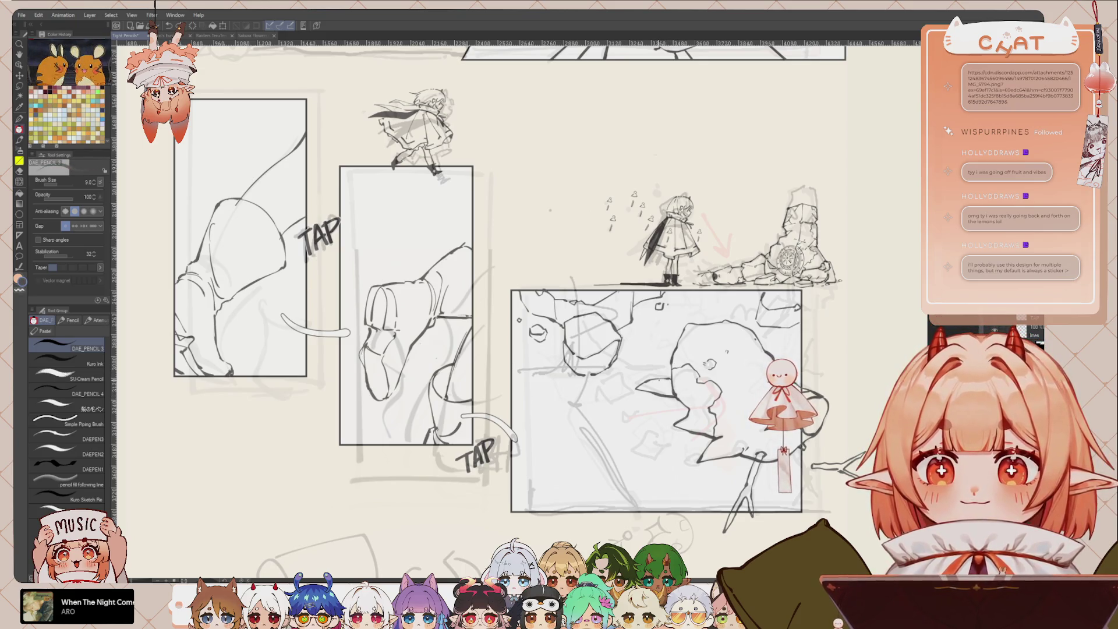
pyautogui.press('i')
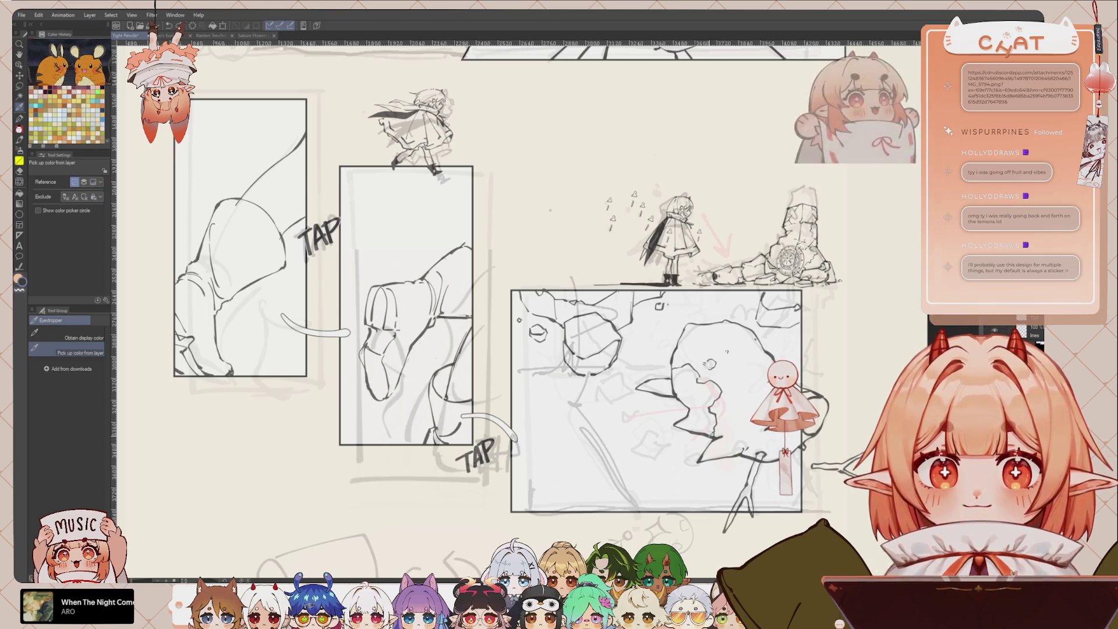
pyautogui.press('p')
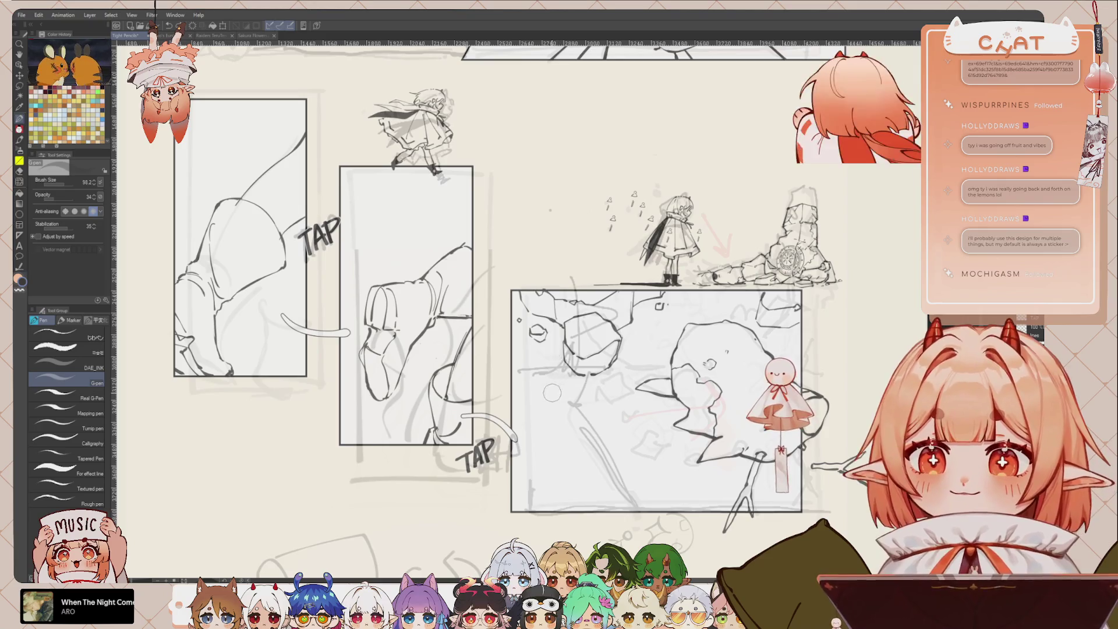
pyautogui.moveTo(641, 372); pyautogui.dragTo(602, 358)
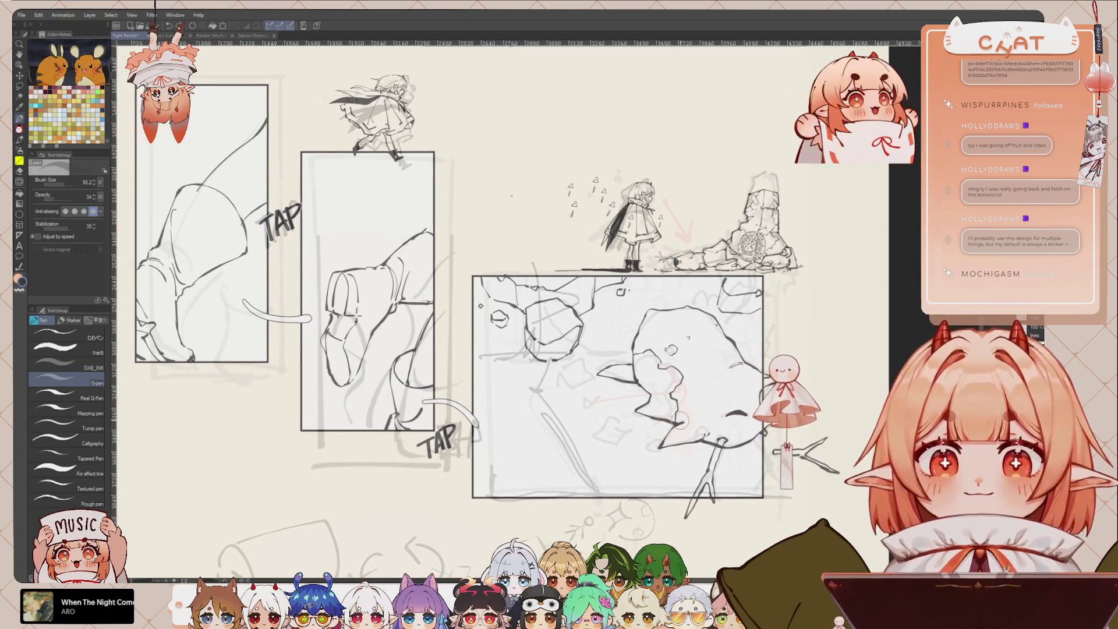
pyautogui.press('p')
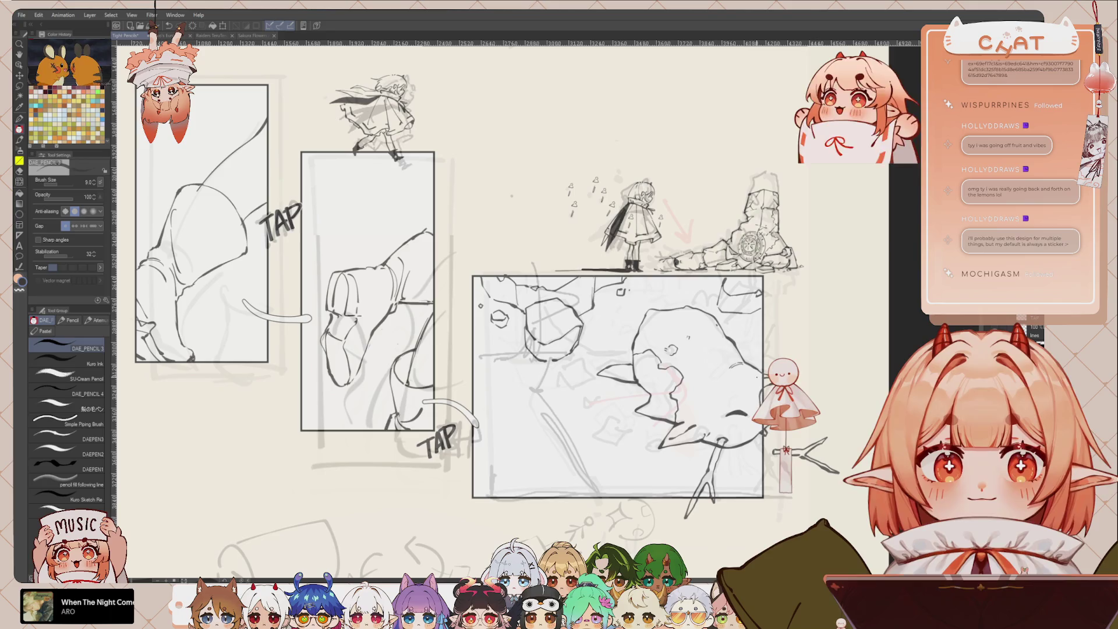
pyautogui.moveTo(512, 196); pyautogui.dragTo(545, 177)
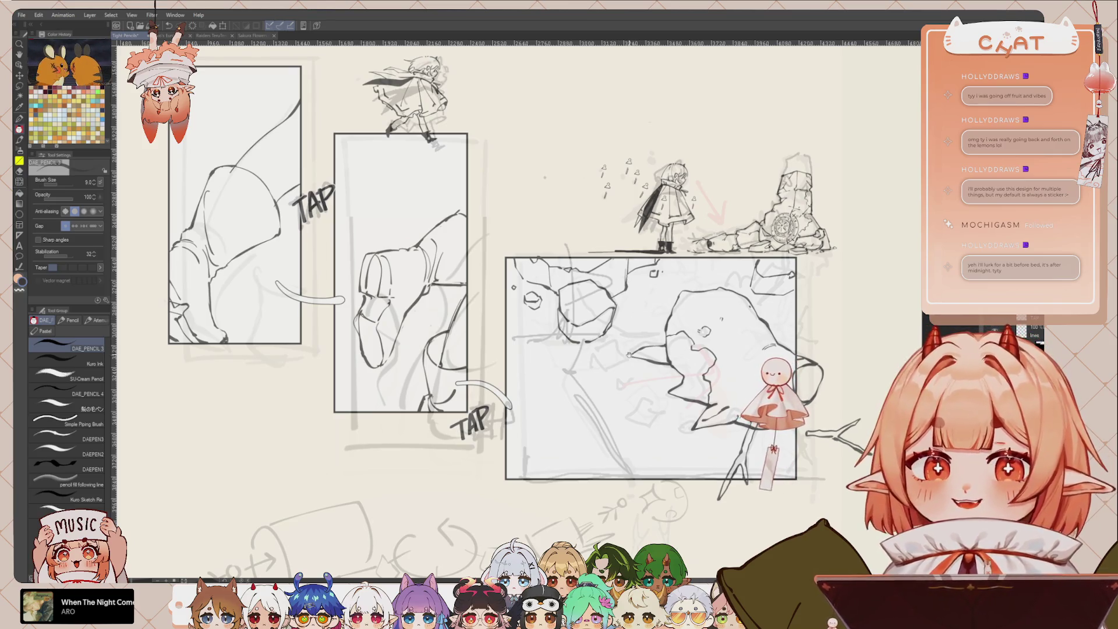
pyautogui.moveTo(545, 177); pyautogui.dragTo(544, 188)
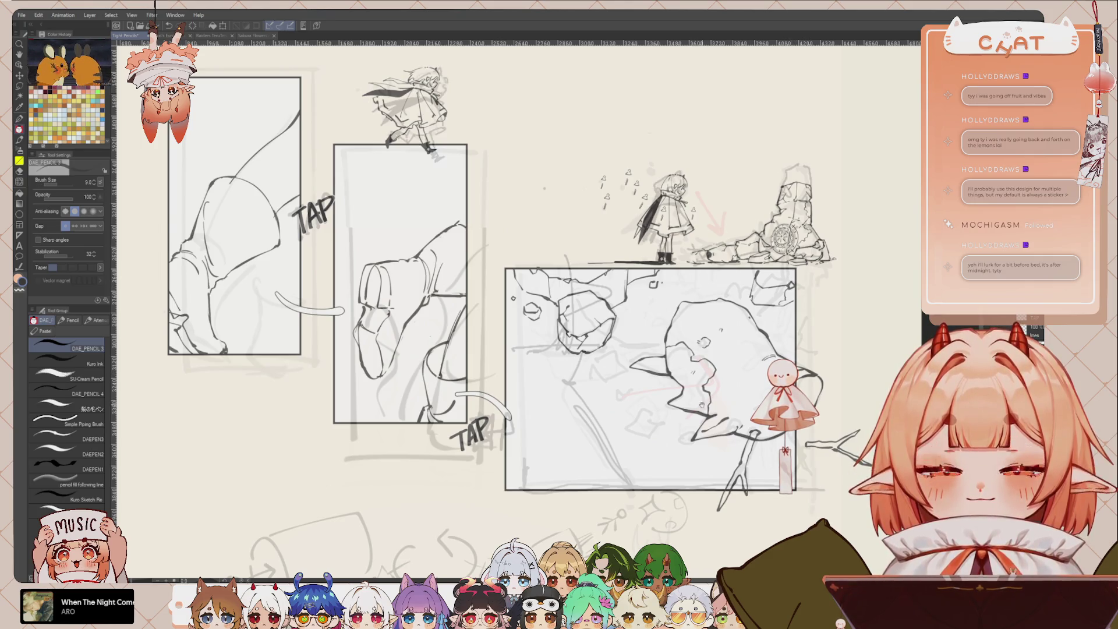
pyautogui.scroll(-1, 516, 309)
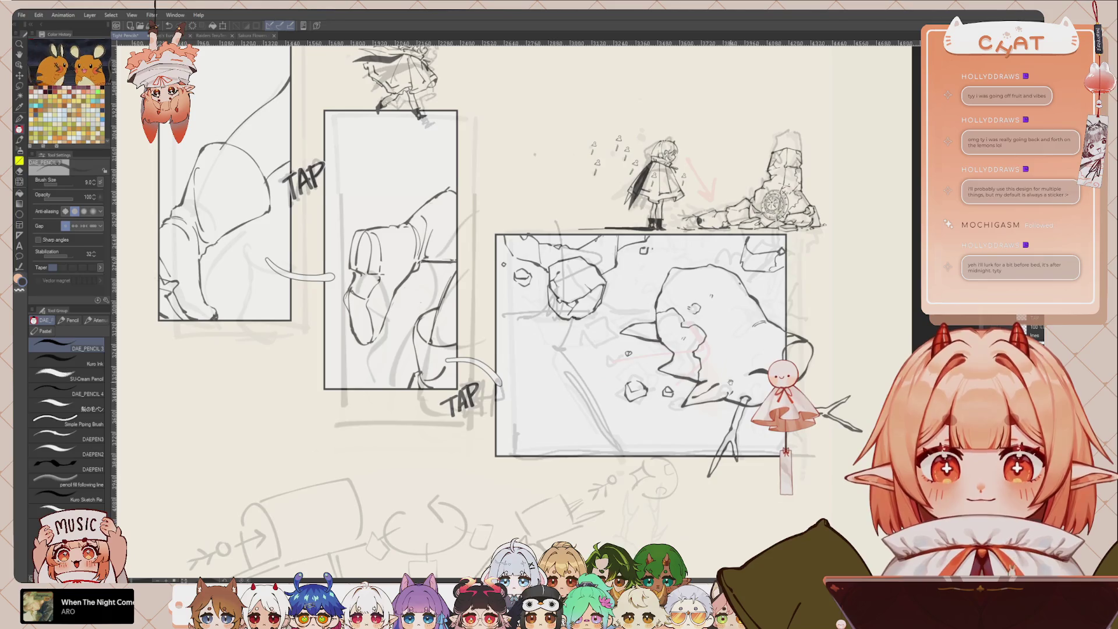
pyautogui.scroll(-2, 727, 375)
pyautogui.scroll(-2, 699, 391)
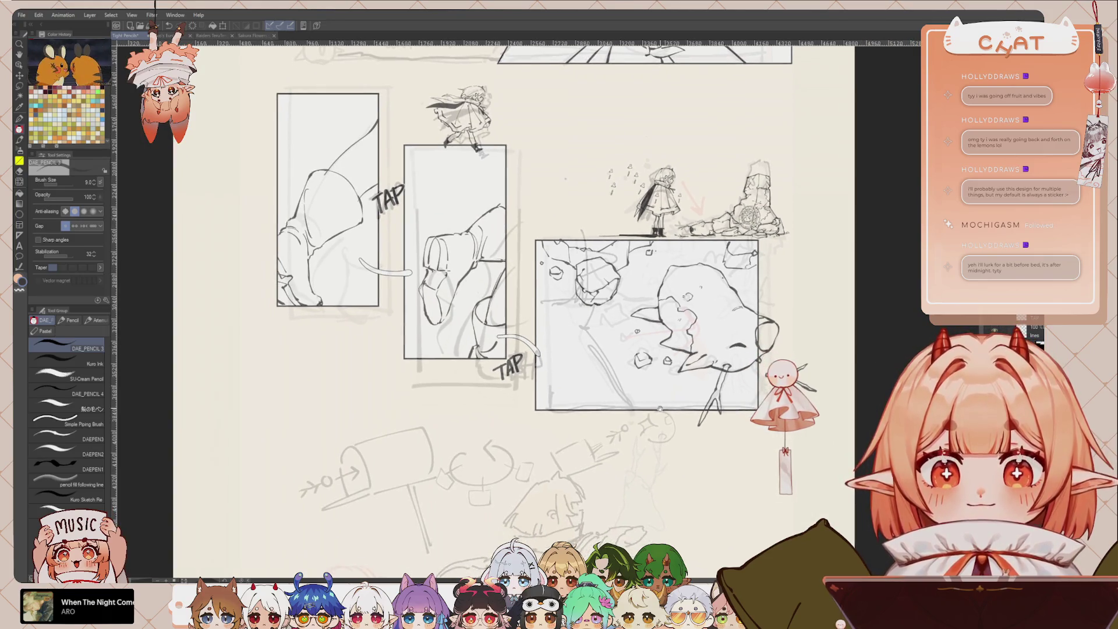
pyautogui.moveTo(660, 409); pyautogui.dragTo(656, 420)
pyautogui.scroll(1, 611, 389)
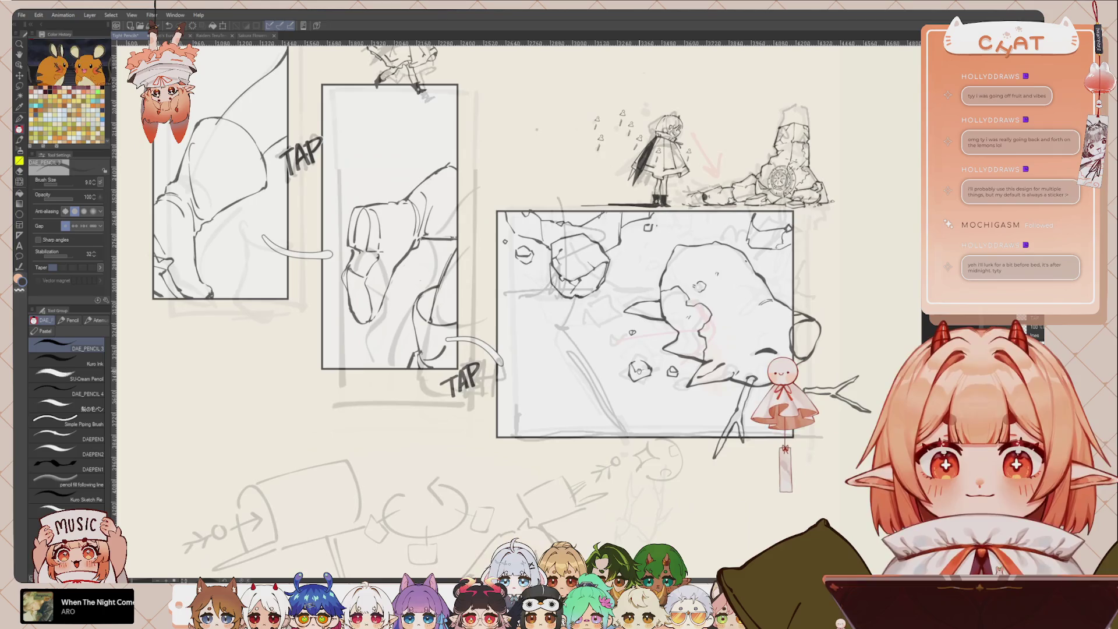
pyautogui.scroll(1, 612, 389)
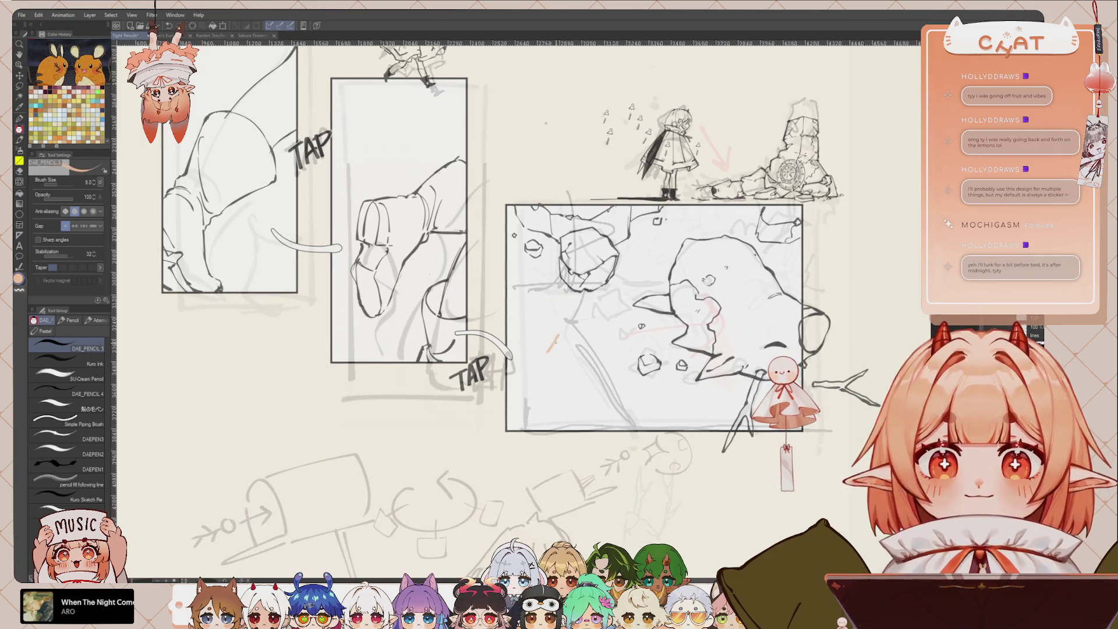
# Hand-letter 'STATUE' in orange inside the large panel, then start undoing it.
pyautogui.moveTo(569, 340)
pyautogui.mouseDown()
pyautogui.moveTo(558, 348)
pyautogui.moveTo(579, 350)
pyautogui.moveTo(533, 382)
pyautogui.moveTo(567, 369)
pyautogui.mouseUp()
pyautogui.hotkey('ctrl', 'z')
pyautogui.moveTo(568, 369)
pyautogui.mouseDown()
pyautogui.moveTo(569, 385)
pyautogui.moveTo(585, 368)
pyautogui.mouseUp()
pyautogui.moveTo(579, 369)
pyautogui.mouseDown()
pyautogui.moveTo(579, 384)
pyautogui.moveTo(597, 368)
pyautogui.moveTo(609, 384)
pyautogui.mouseUp()
pyautogui.hotkey('ctrl', 'z')
pyautogui.hotkey('ctrl', 'z')
# Letter 'DIETY' in orange with an arrow and a question mark below it.
pyautogui.hotkey('ctrl', 'z')
pyautogui.hotkey('ctrl', 'z')
pyautogui.hotkey('ctrl', 'z')
pyautogui.hotkey('ctrl', 'z')
pyautogui.hotkey('ctrl', 'z')
pyautogui.hotkey('ctrl', 'z')
pyautogui.hotkey('ctrl', 'z')
pyautogui.hotkey('ctrl', 'z')
pyautogui.hotkey('ctrl', 'z')
pyautogui.moveTo(540, 367); pyautogui.dragTo(540, 381)
pyautogui.hotkey('ctrl', 'z')
pyautogui.hotkey('ctrl', 'z')
pyautogui.moveTo(541, 367); pyautogui.dragTo(557, 383)
pyautogui.hotkey('ctrl', 'z')
pyautogui.hotkey('ctrl', 'z')
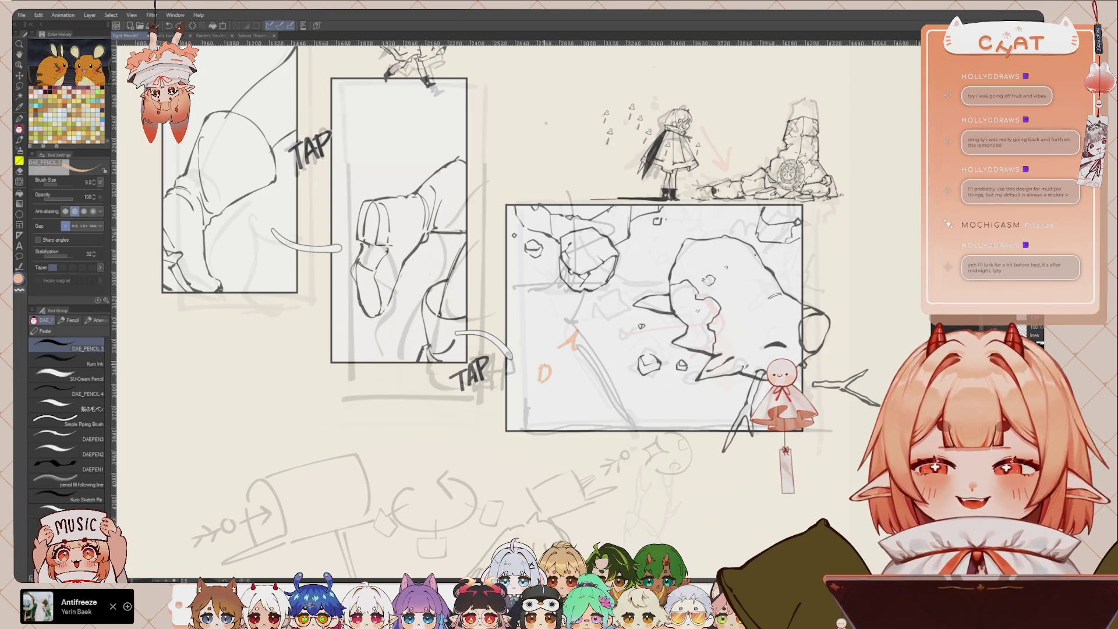
pyautogui.moveTo(580, 348); pyautogui.dragTo(568, 354)
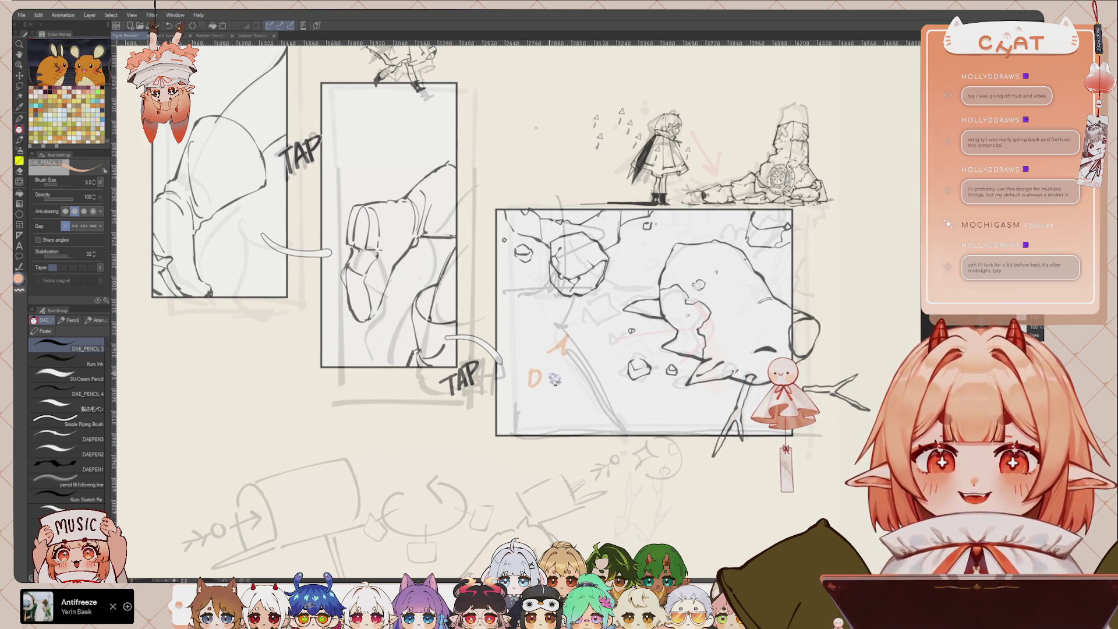
pyautogui.moveTo(546, 371)
pyautogui.mouseDown()
pyautogui.moveTo(557, 386)
pyautogui.moveTo(547, 385)
pyautogui.moveTo(563, 378)
pyautogui.mouseUp()
pyautogui.hotkey('ctrl', 'z')
pyautogui.hotkey('ctrl', 'z')
pyautogui.hotkey('ctrl', 'z')
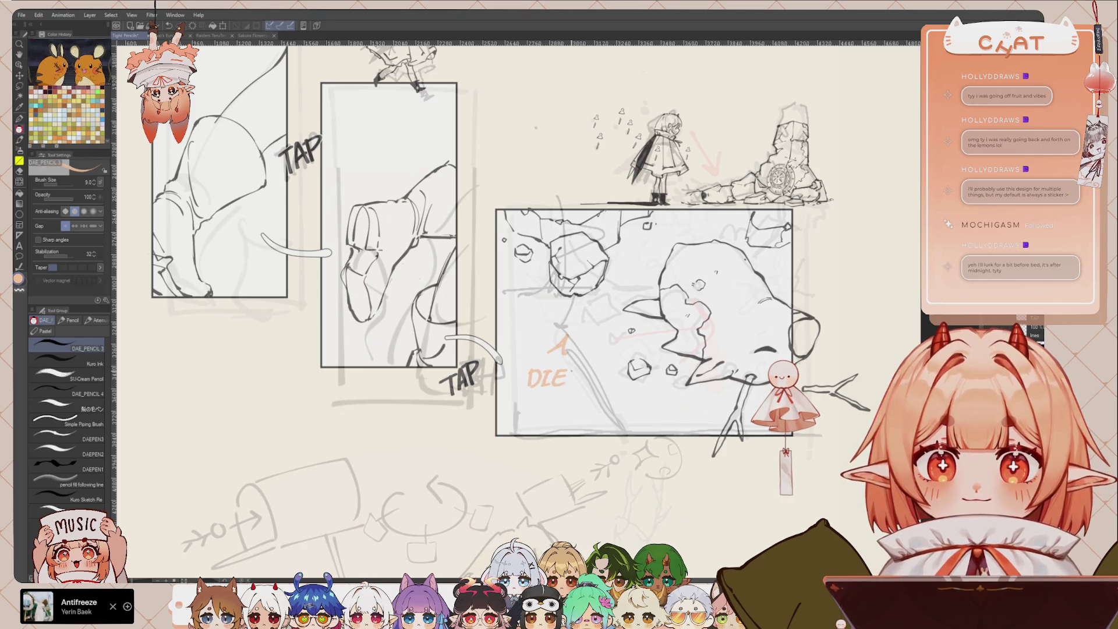
pyautogui.moveTo(591, 370); pyautogui.dragTo(592, 376)
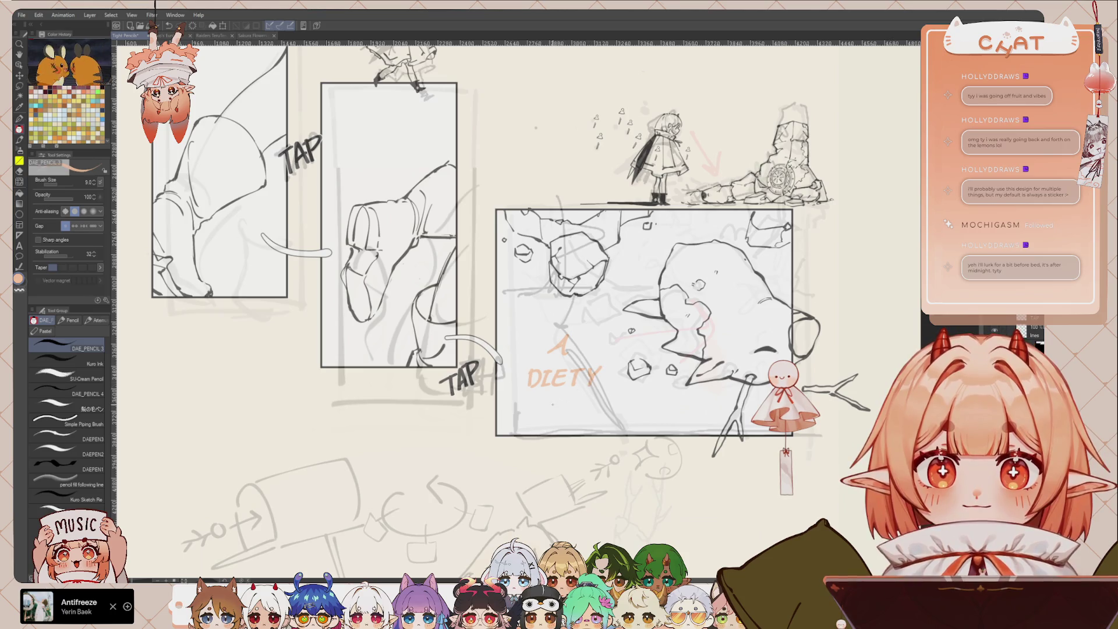
pyautogui.moveTo(558, 401); pyautogui.dragTo(560, 410)
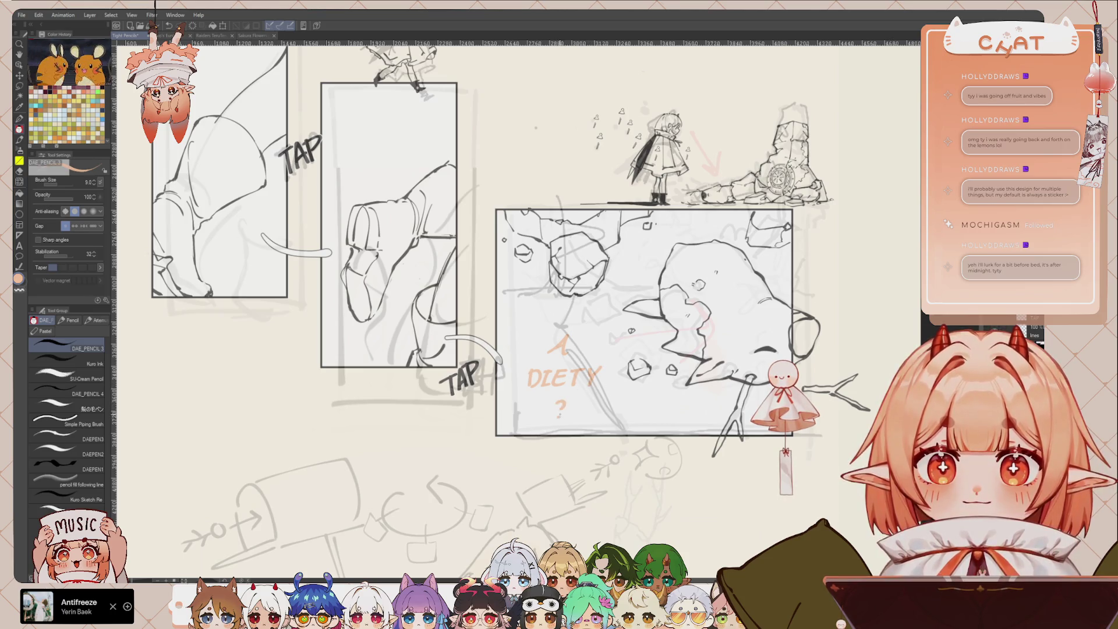
pyautogui.scroll(-3, 667, 405)
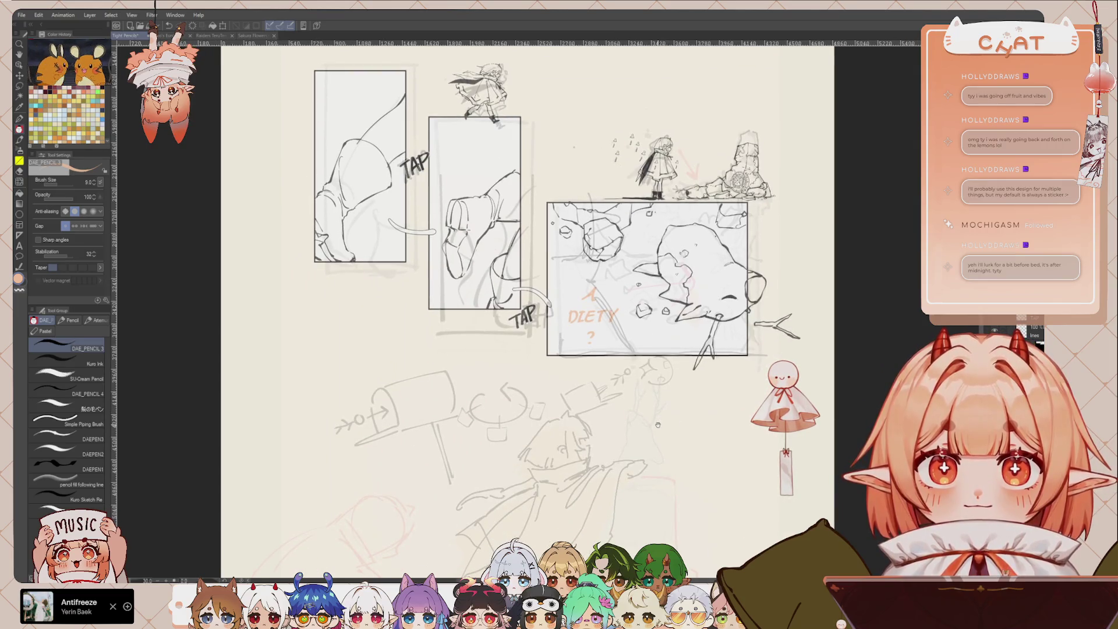
# Frame the caped figure sketch and ink a short line at its mouth with the pencil.
pyautogui.scroll(1, 662, 419)
pyautogui.scroll(1, 658, 419)
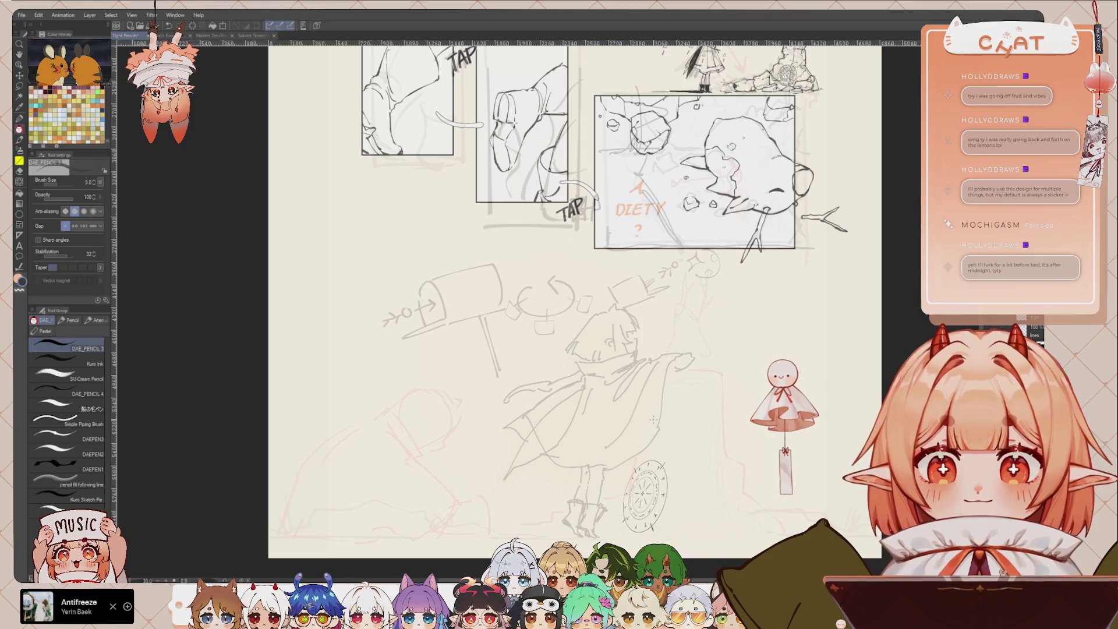
pyautogui.scroll(1, 653, 419)
pyautogui.moveTo(653, 419); pyautogui.dragTo(674, 421)
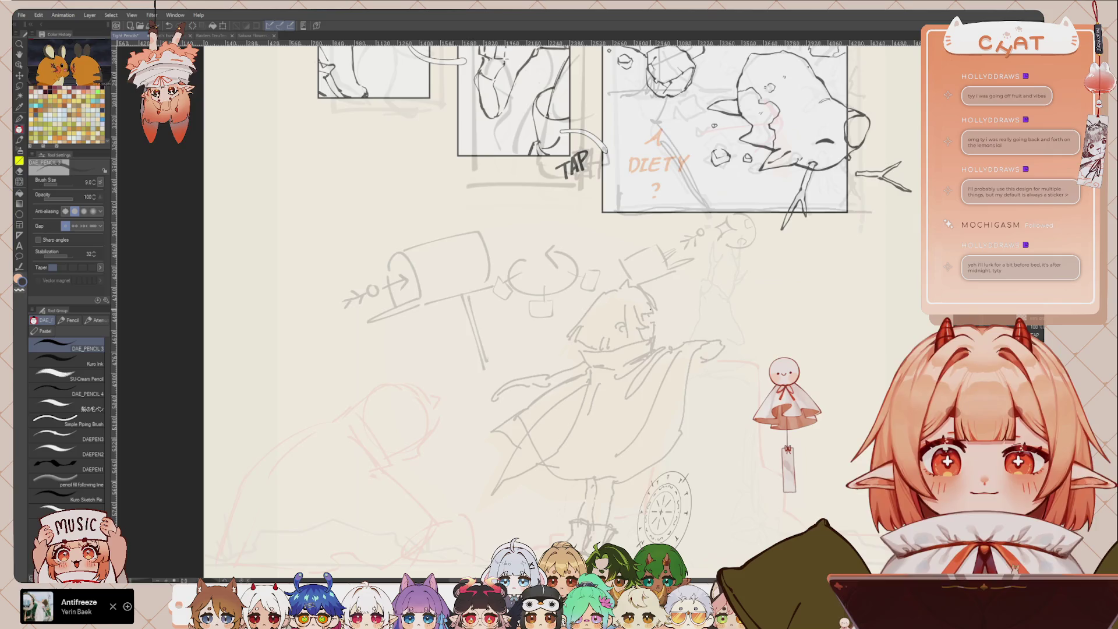
pyautogui.scroll(-5, 686, 281)
pyautogui.scroll(2, 686, 280)
pyautogui.scroll(-1, 686, 280)
pyautogui.scroll(-1, 684, 285)
pyautogui.scroll(-1, 681, 288)
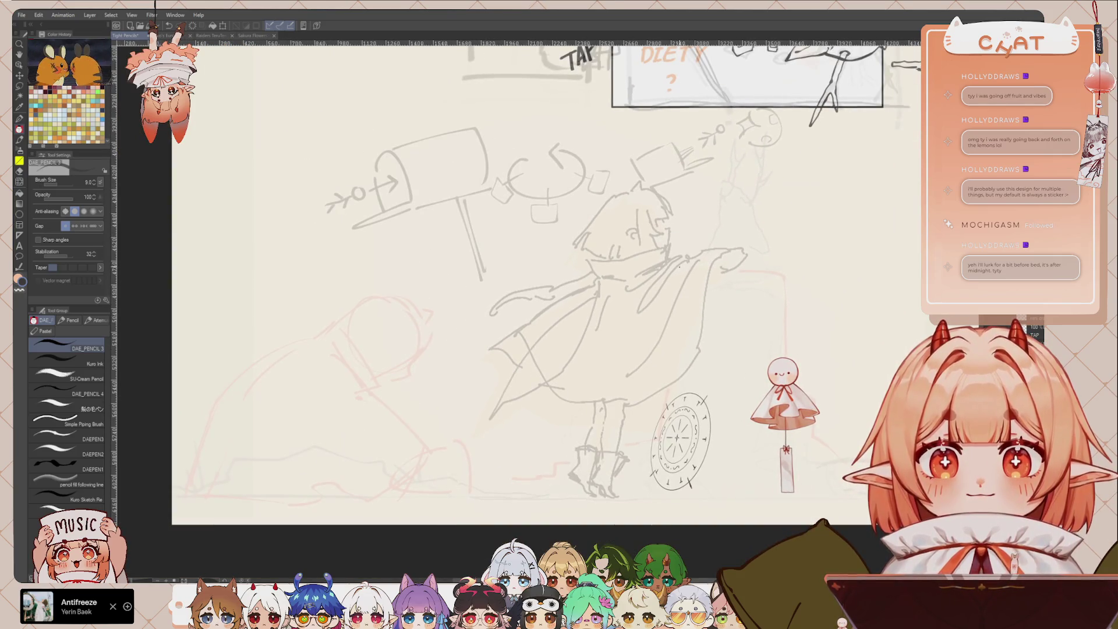
pyautogui.scroll(1, 650, 349)
pyautogui.press('m')
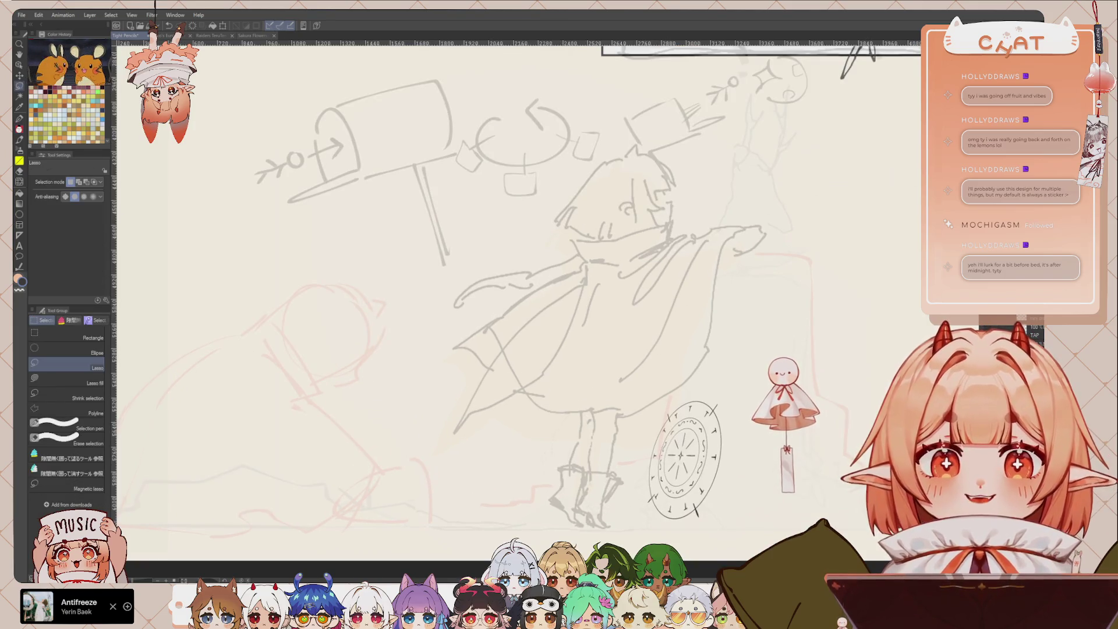
pyautogui.press('p')
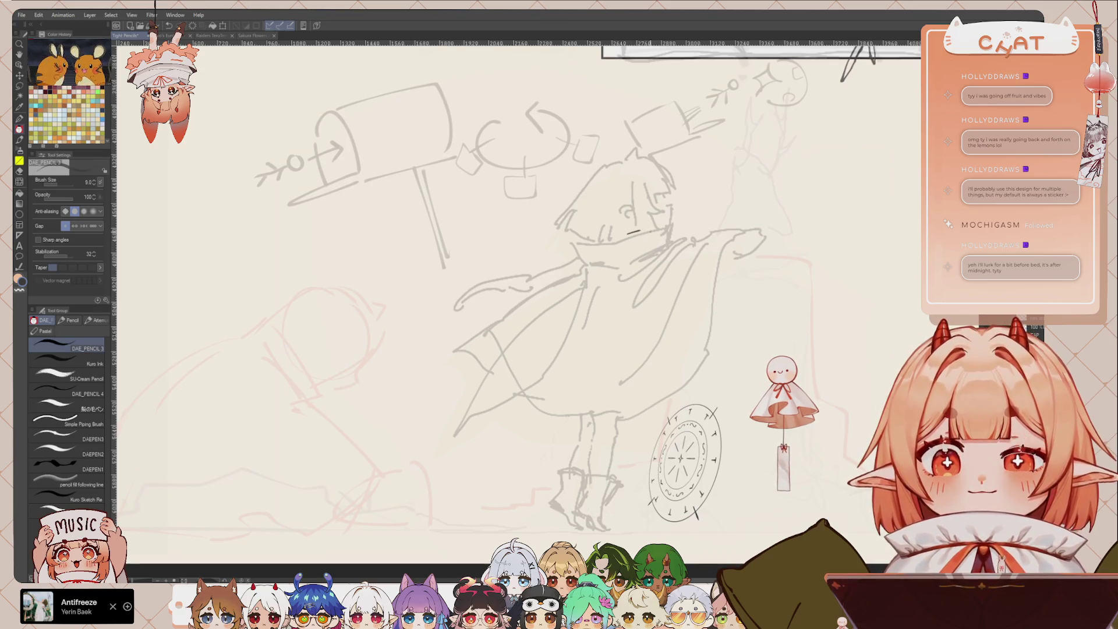
pyautogui.scroll(-1, 639, 222)
pyautogui.scroll(-1, 639, 221)
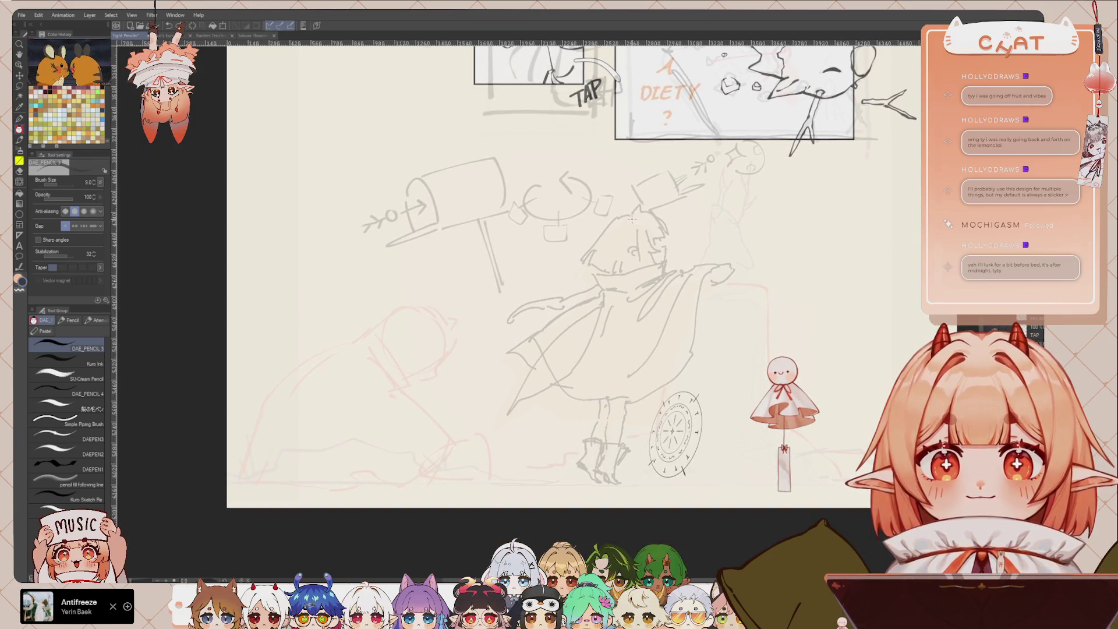
pyautogui.moveTo(633, 260); pyautogui.dragTo(643, 261)
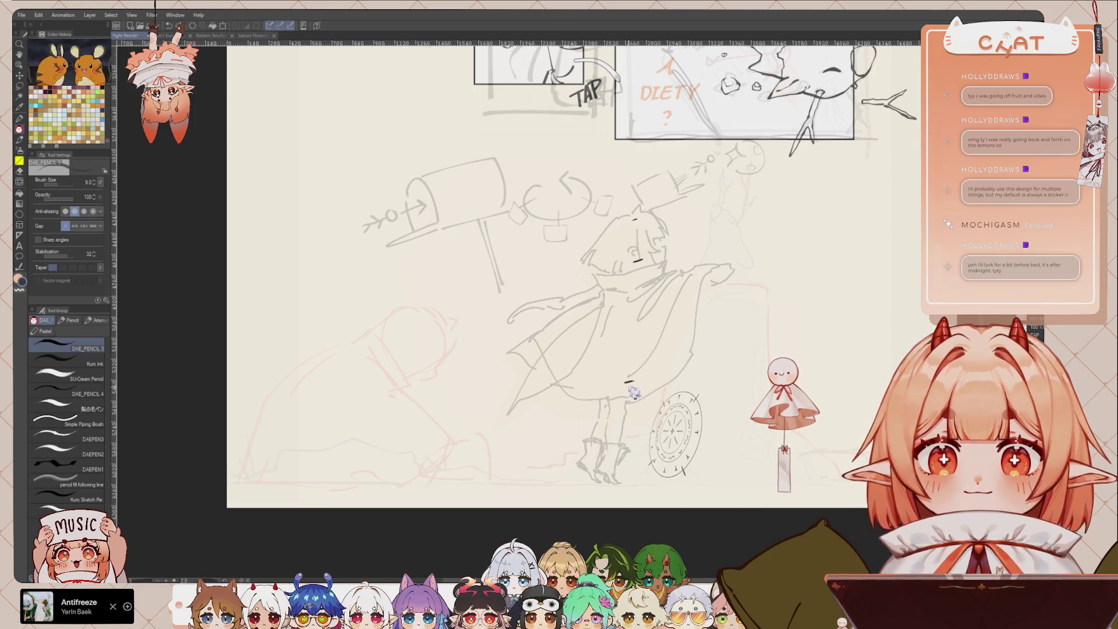
# Ink both edges of one leg and the outer edge of the other leg.
pyautogui.moveTo(629, 383); pyautogui.dragTo(621, 443)
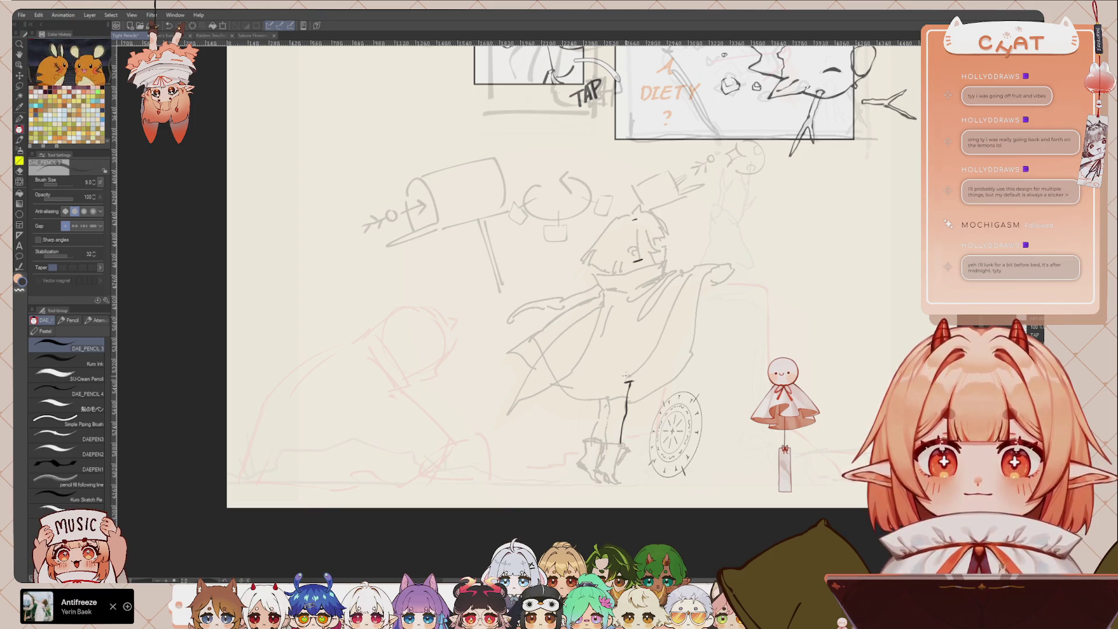
pyautogui.moveTo(610, 386); pyautogui.dragTo(602, 443)
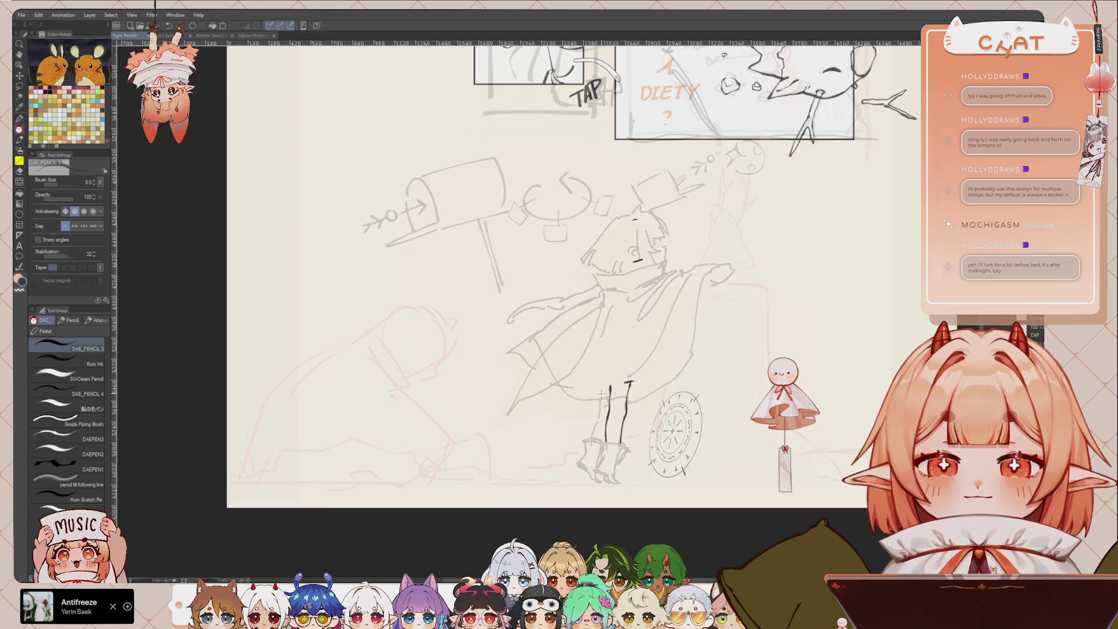
pyautogui.moveTo(601, 390); pyautogui.dragTo(591, 438)
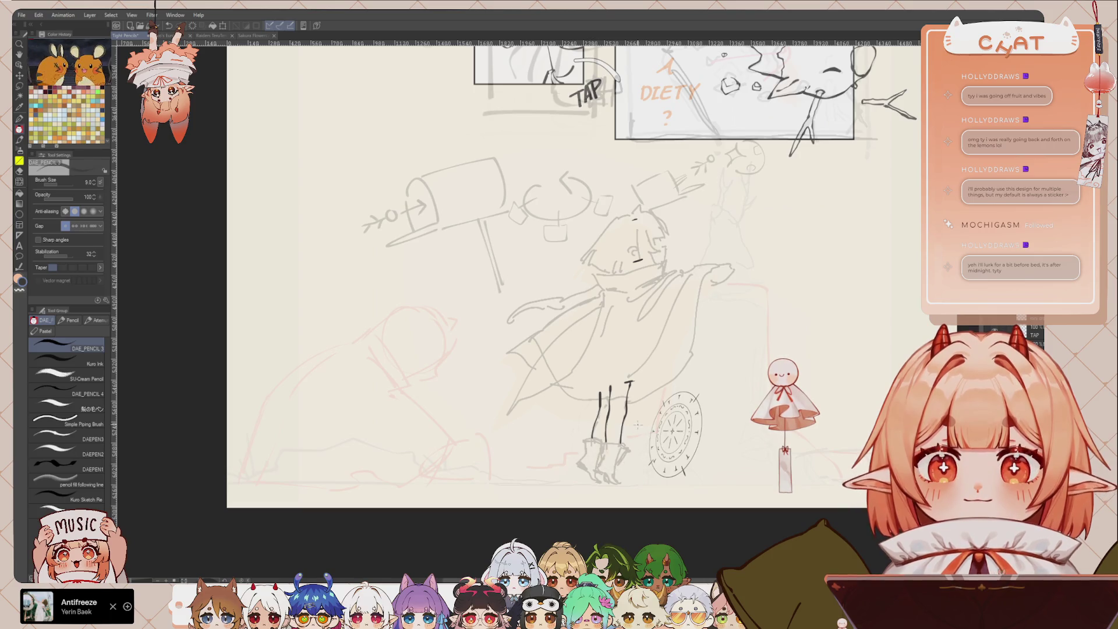
pyautogui.scroll(1, 645, 187)
# Zoom in on the head and ink the pointed crown tip, retrying the head-top arc several times.
pyautogui.scroll(1, 645, 187)
pyautogui.scroll(1, 645, 187)
pyautogui.scroll(2, 645, 188)
pyautogui.scroll(1, 645, 188)
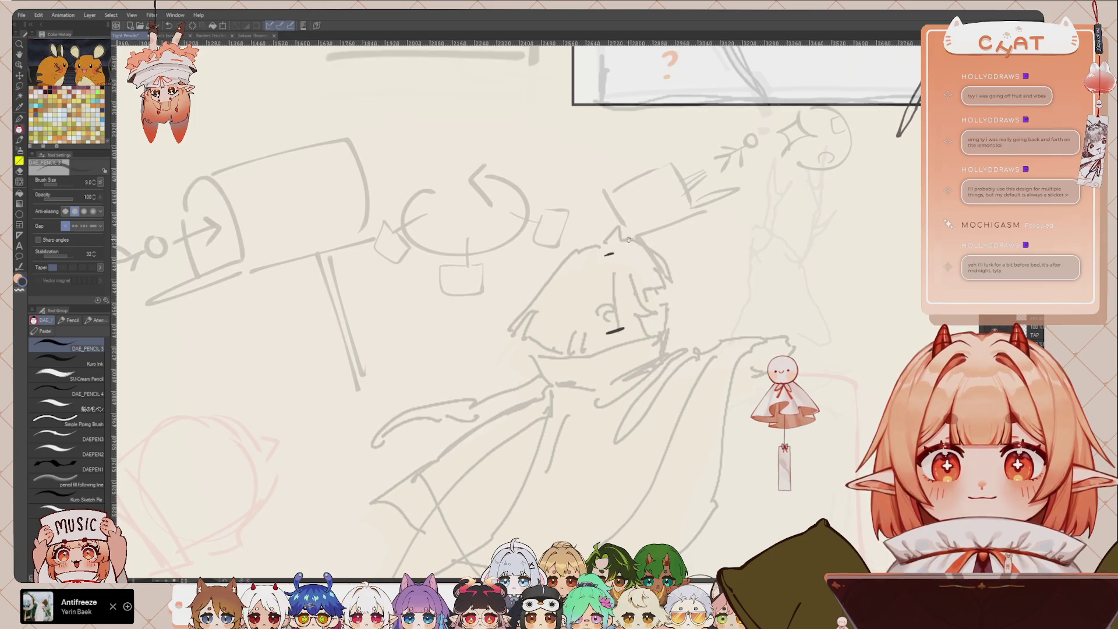
pyautogui.moveTo(613, 249)
pyautogui.mouseDown()
pyautogui.moveTo(616, 241)
pyautogui.moveTo(651, 277)
pyautogui.moveTo(621, 238)
pyautogui.mouseUp()
pyautogui.hotkey('ctrl', 'z')
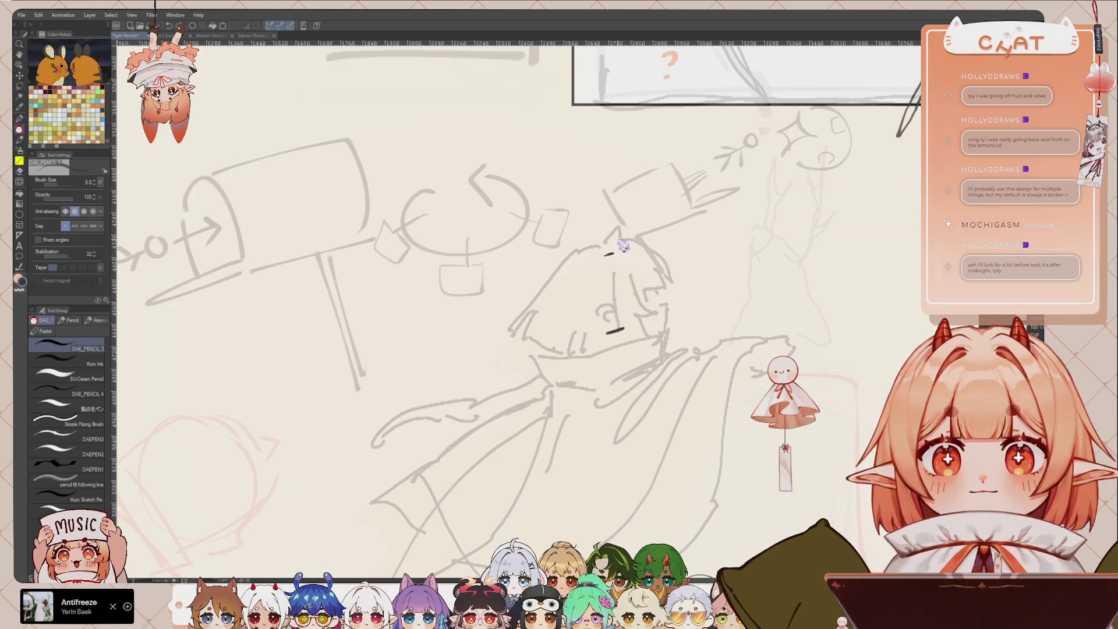
pyautogui.hotkey('ctrl', 'z')
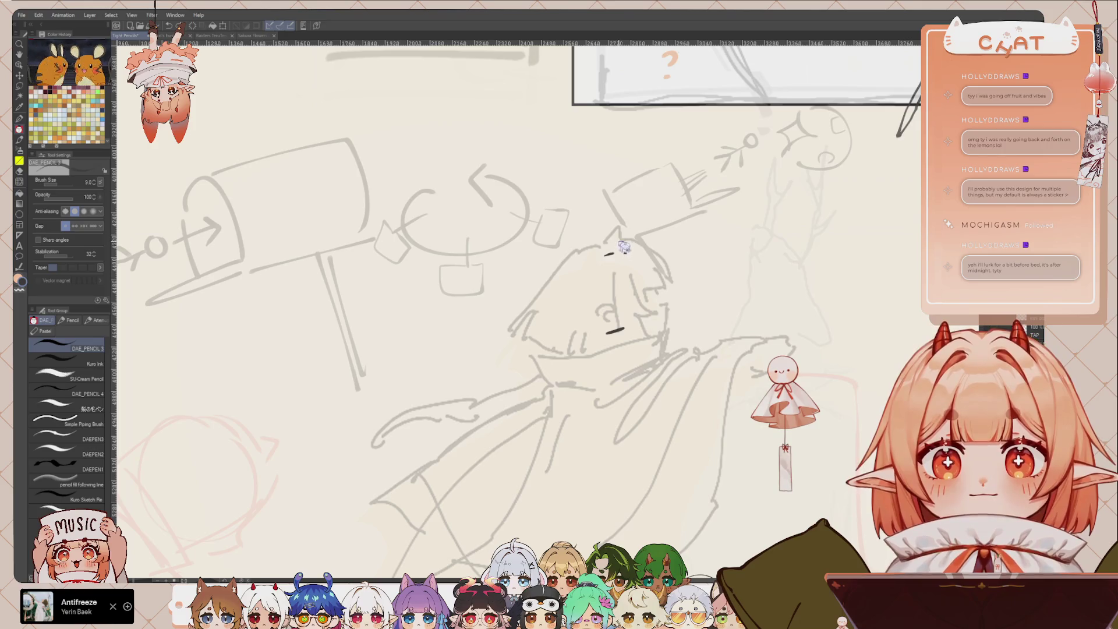
pyautogui.moveTo(606, 255); pyautogui.dragTo(619, 237)
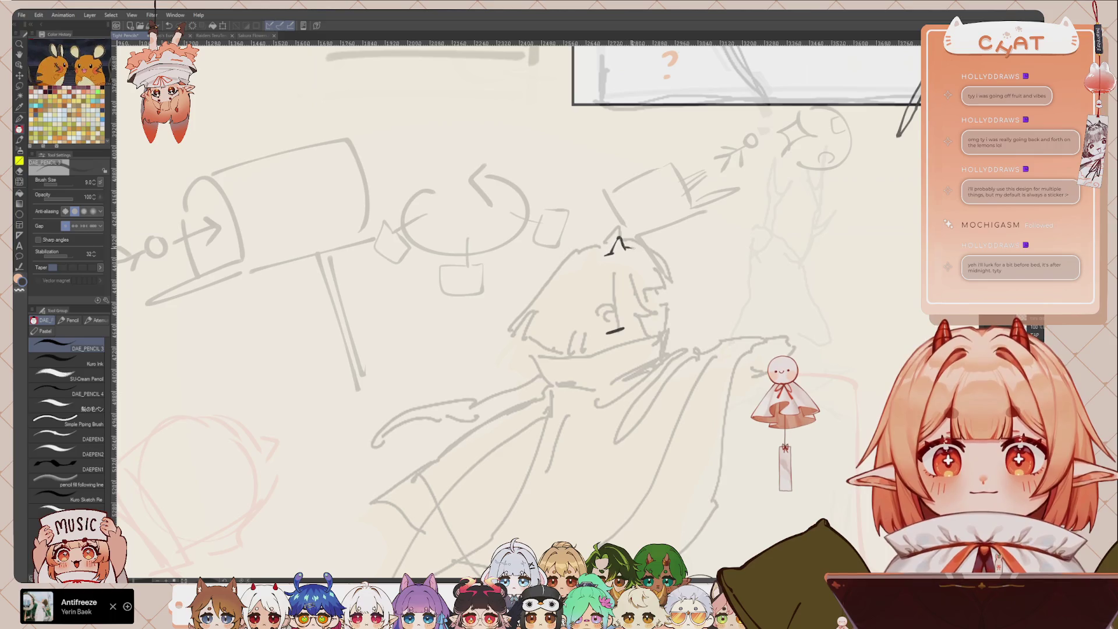
pyautogui.hotkey('ctrl', 'z')
pyautogui.moveTo(651, 253); pyautogui.dragTo(675, 277)
pyautogui.hotkey('ctrl', 'z')
pyautogui.moveTo(622, 244); pyautogui.dragTo(670, 282)
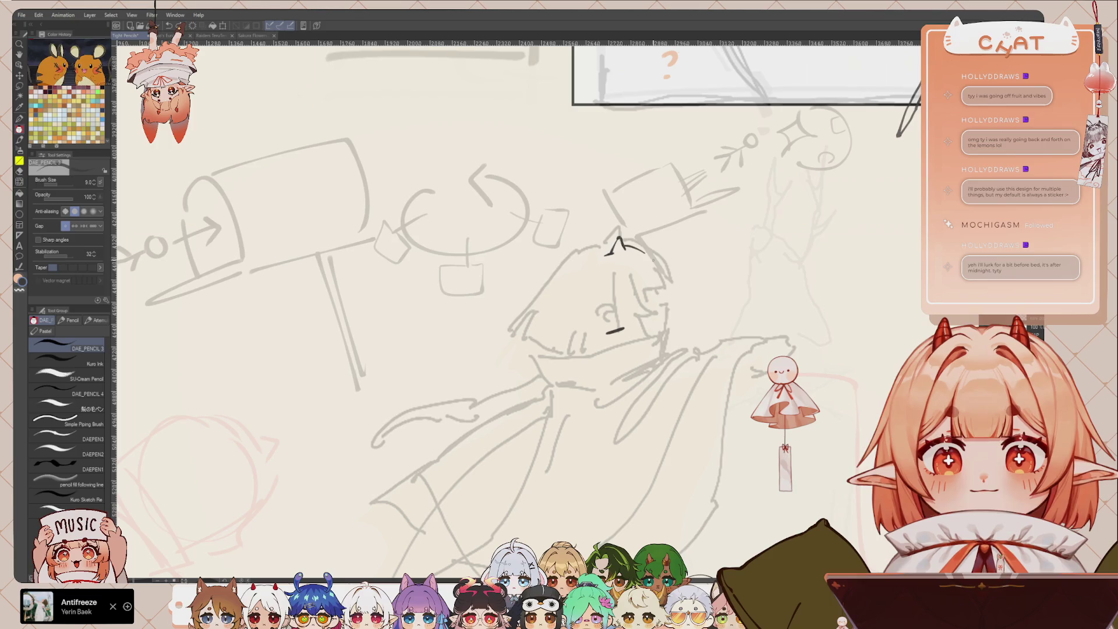
pyautogui.hotkey('ctrl', 'z')
pyautogui.moveTo(622, 245); pyautogui.dragTo(670, 281)
pyautogui.hotkey('ctrl', 'z')
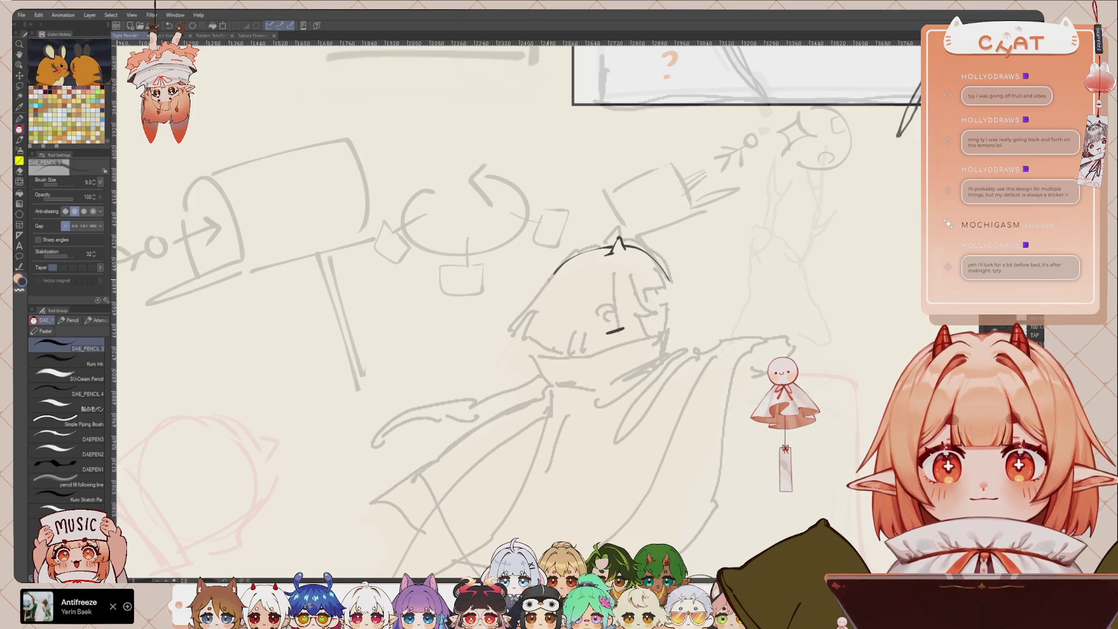
# Ink the rounded hair outline down the left and the curved hair edge beside the face.
pyautogui.moveTo(610, 243)
pyautogui.mouseDown()
pyautogui.moveTo(508, 331)
pyautogui.moveTo(578, 355)
pyautogui.moveTo(605, 335)
pyautogui.mouseUp()
pyautogui.press('c')
pyautogui.press('c')
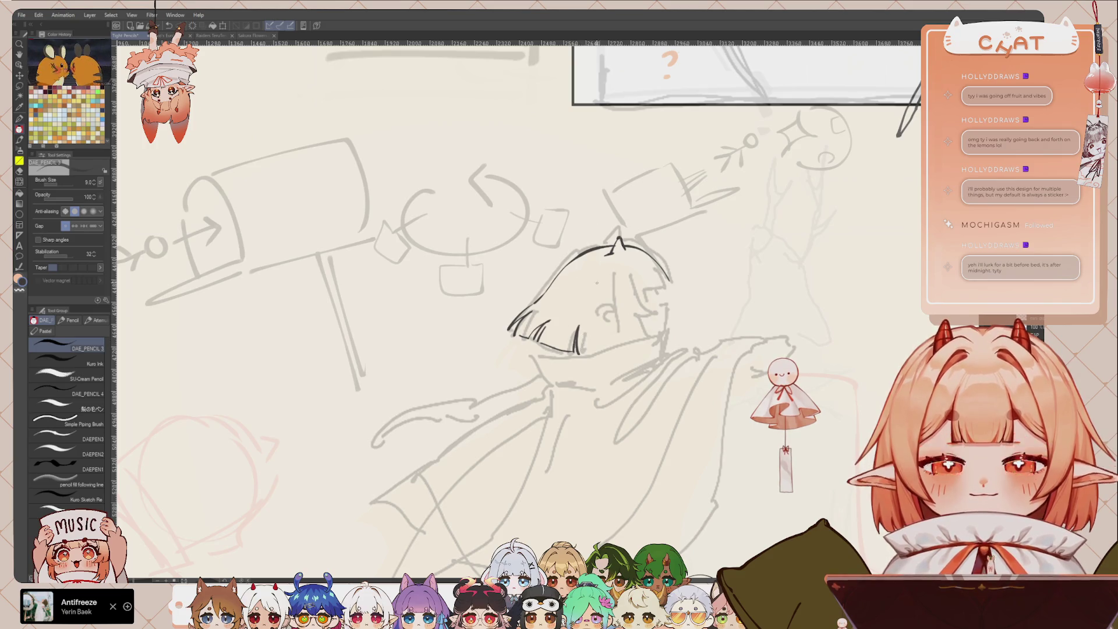
pyautogui.moveTo(614, 275); pyautogui.dragTo(617, 330)
pyautogui.hotkey('ctrl', 'z')
pyautogui.moveTo(632, 279); pyautogui.dragTo(657, 317)
pyautogui.hotkey('ctrl', 'z')
pyautogui.moveTo(636, 258); pyautogui.dragTo(651, 340)
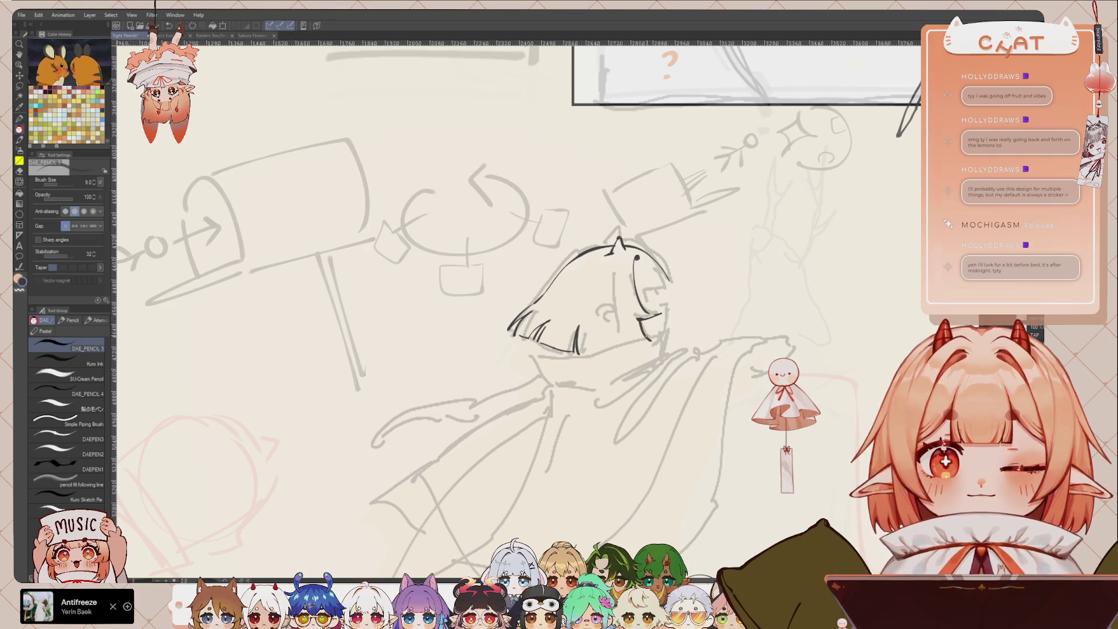
pyautogui.moveTo(655, 298)
pyautogui.mouseDown()
pyautogui.moveTo(668, 303)
pyautogui.moveTo(661, 333)
pyautogui.mouseUp()
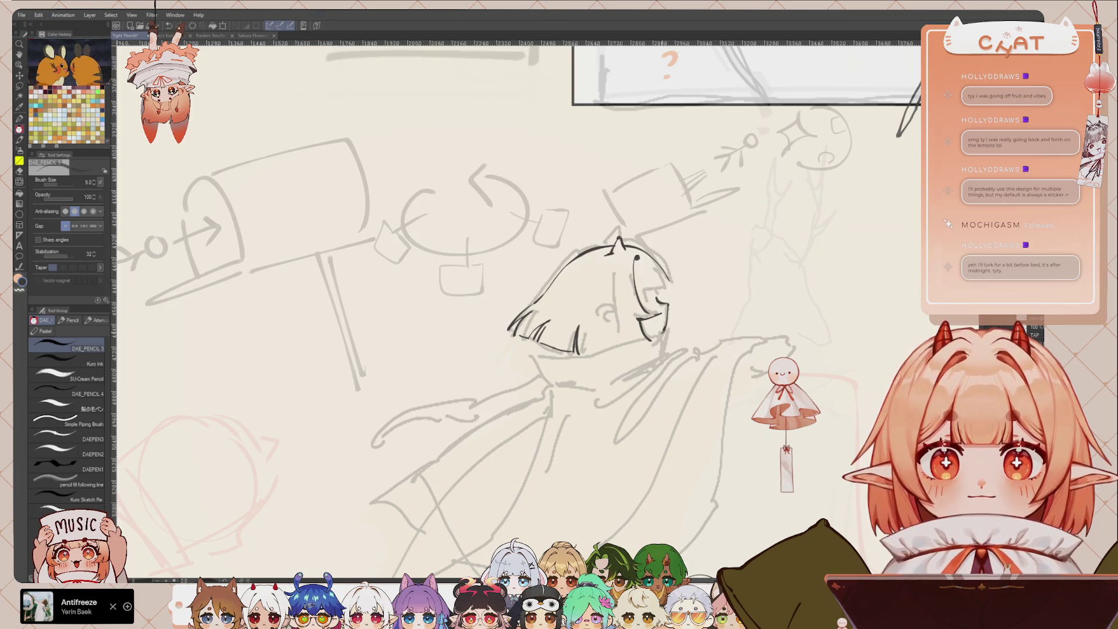
# Ink a dark eye on the face, then flip the canvas horizontally to check it.
pyautogui.scroll(1, 641, 289)
pyautogui.scroll(1, 641, 290)
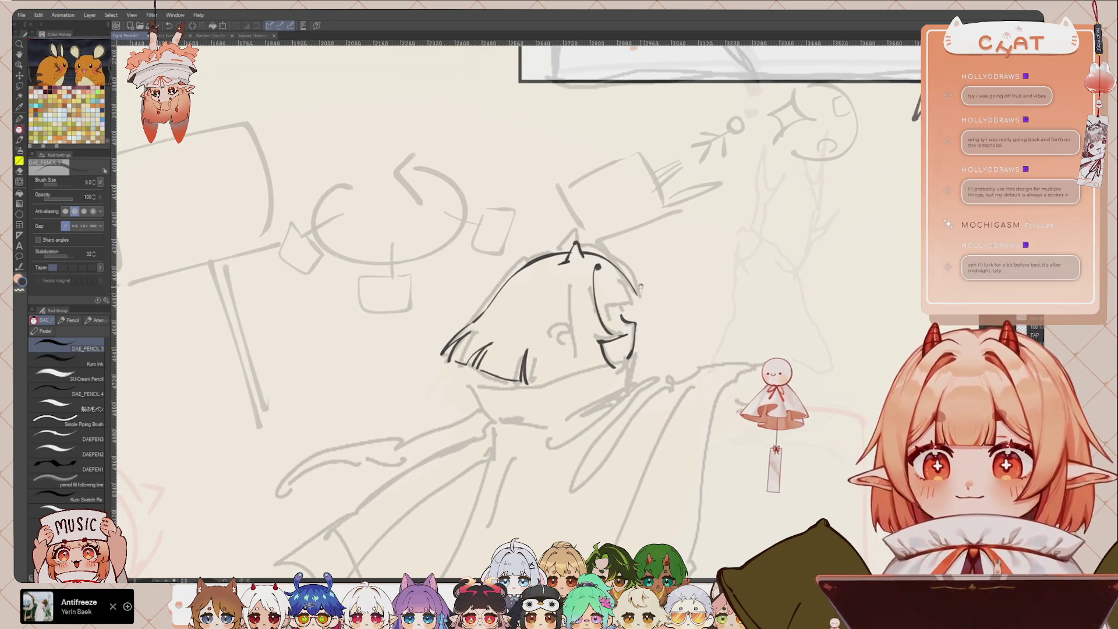
pyautogui.moveTo(609, 309)
pyautogui.mouseDown()
pyautogui.moveTo(607, 322)
pyautogui.moveTo(606, 312)
pyautogui.mouseUp()
pyautogui.hotkey('ctrl', 'z')
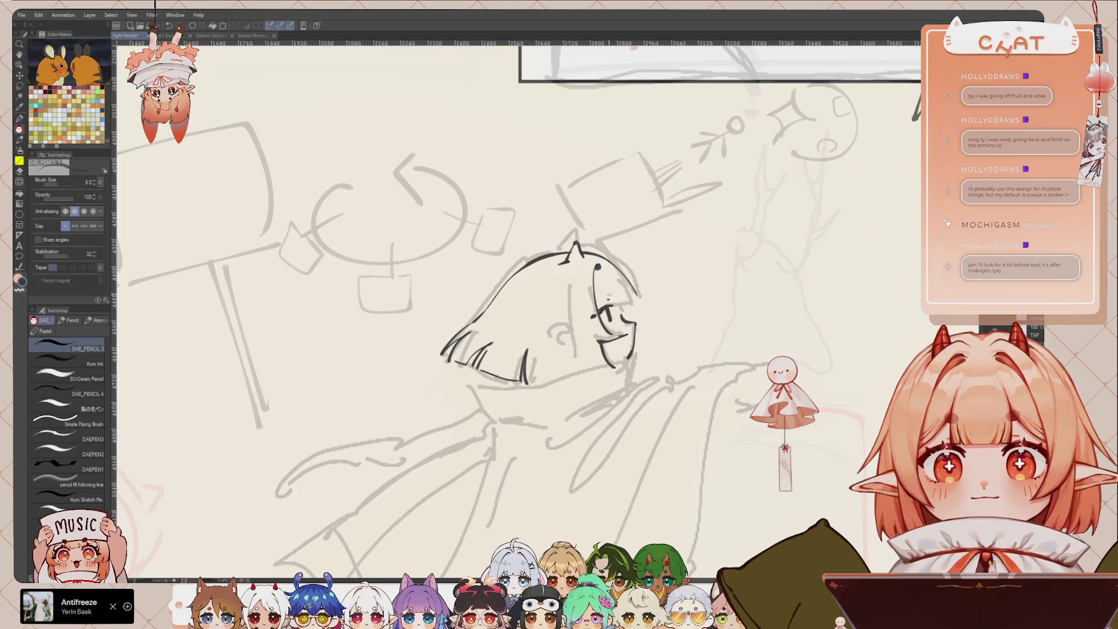
pyautogui.moveTo(604, 294); pyautogui.dragTo(608, 297)
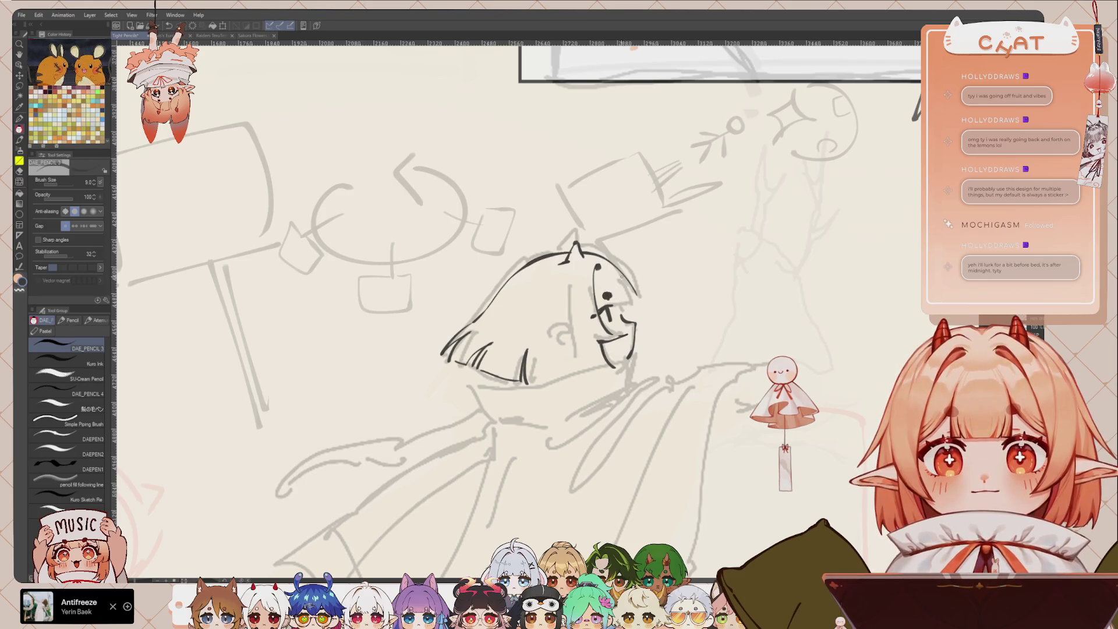
pyautogui.press('h')
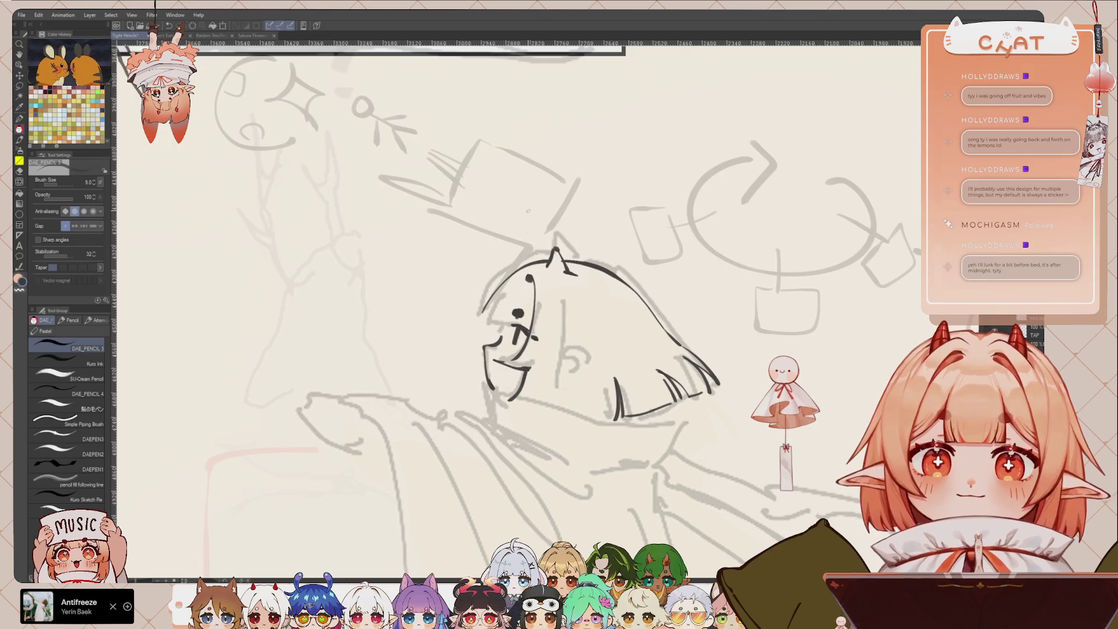
# Redraw the head outline and the strokes around the eye on the mirrored canvas.
pyautogui.hotkey('ctrl', 'z')
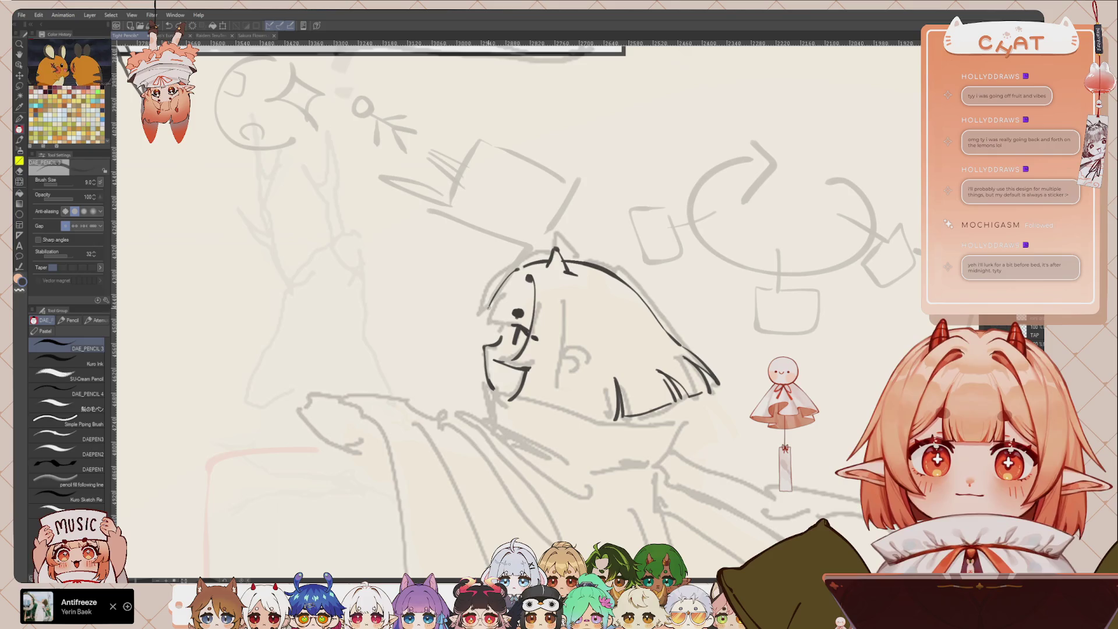
pyautogui.moveTo(523, 267); pyautogui.dragTo(479, 320)
pyautogui.moveTo(504, 284)
pyautogui.mouseDown()
pyautogui.moveTo(485, 320)
pyautogui.moveTo(511, 326)
pyautogui.moveTo(517, 309)
pyautogui.mouseUp()
pyautogui.hotkey('ctrl', 'z')
pyautogui.hotkey('ctrl', 'z')
pyautogui.hotkey('ctrl', 'z')
pyautogui.moveTo(524, 317)
pyautogui.mouseDown()
pyautogui.moveTo(526, 329)
pyautogui.moveTo(514, 309)
pyautogui.mouseUp()
pyautogui.hotkey('ctrl', 'z')
pyautogui.hotkey('ctrl', 'z')
pyautogui.moveTo(524, 314)
pyautogui.mouseDown()
pyautogui.moveTo(533, 328)
pyautogui.moveTo(548, 264)
pyautogui.mouseUp()
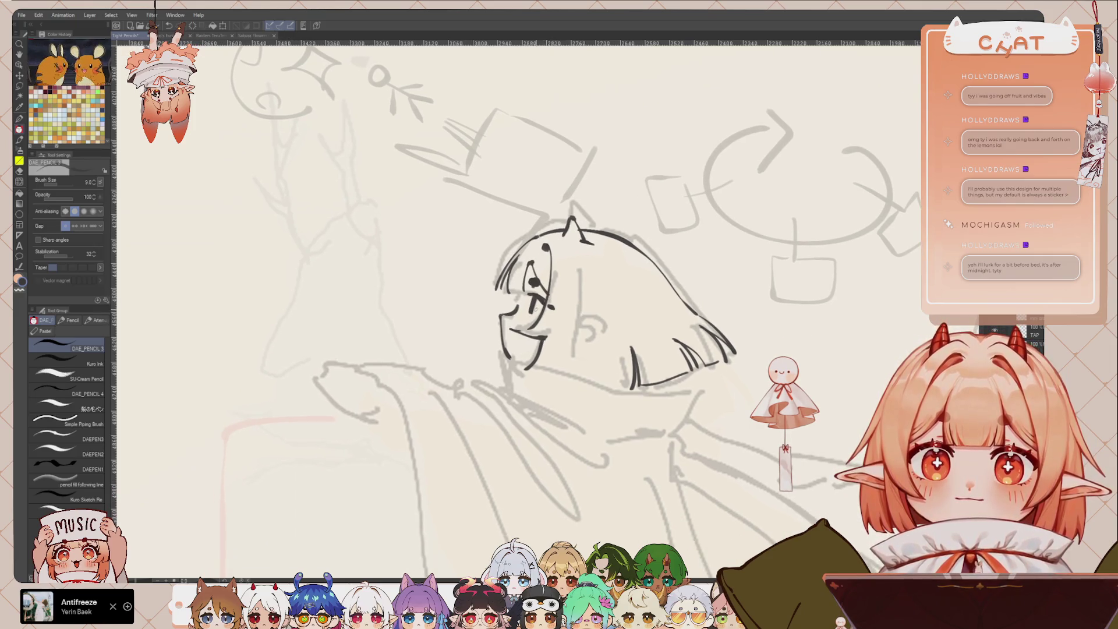
pyautogui.moveTo(522, 315); pyautogui.dragTo(528, 320)
pyautogui.hotkey('ctrl', 'z')
pyautogui.hotkey('ctrl', 'z')
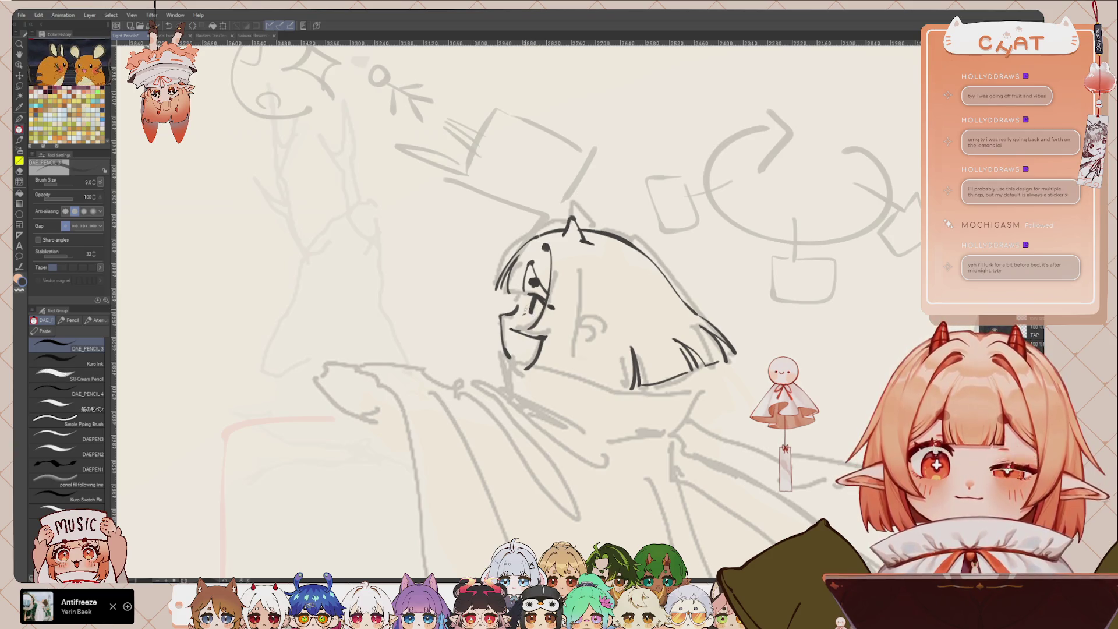
# Ink the face profile from chin to forehead and the ear beside it.
pyautogui.moveTo(512, 280); pyautogui.dragTo(494, 254)
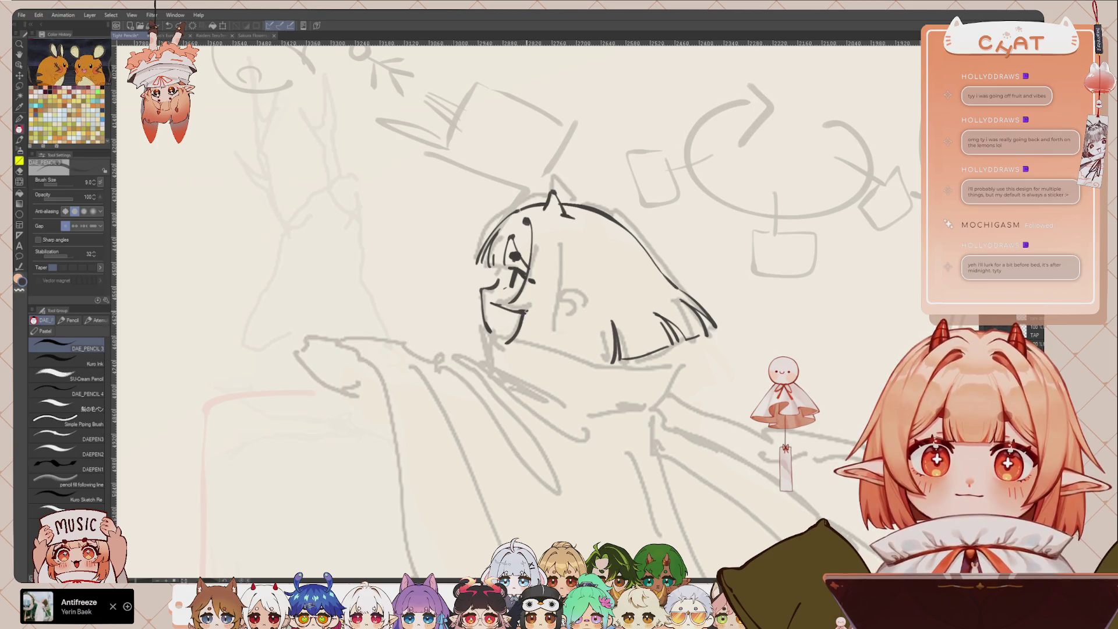
pyautogui.moveTo(523, 345); pyautogui.dragTo(583, 257)
pyautogui.moveTo(538, 346); pyautogui.dragTo(566, 311)
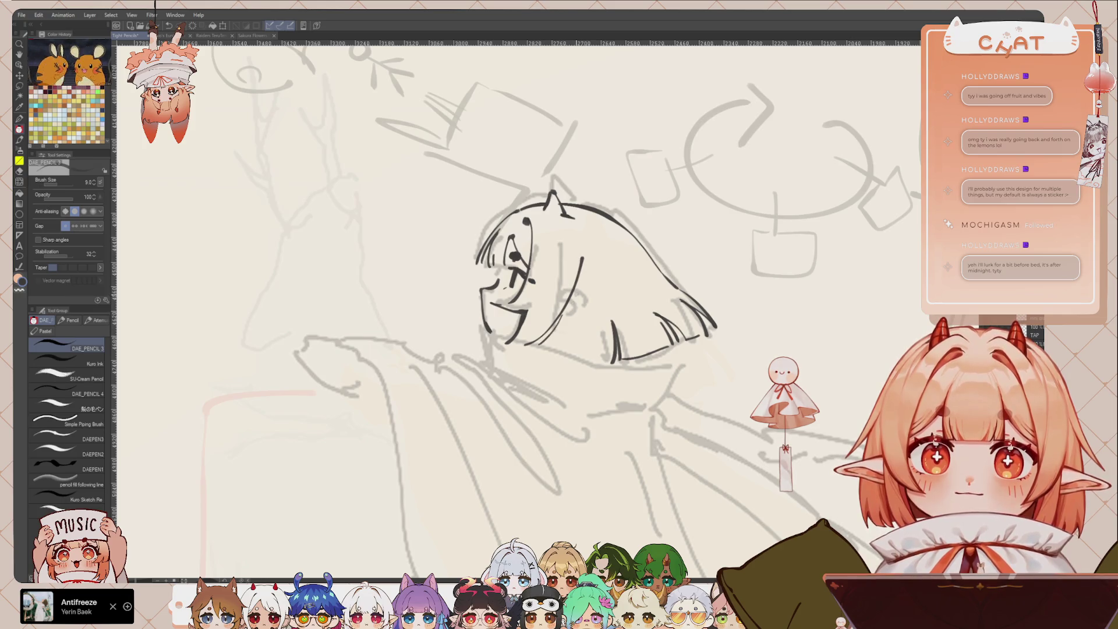
pyautogui.hotkey('ctrl', 'z')
pyautogui.hotkey('ctrl', 'z')
pyautogui.moveTo(560, 233)
pyautogui.mouseDown()
pyautogui.moveTo(547, 351)
pyautogui.moveTo(520, 353)
pyautogui.moveTo(537, 327)
pyautogui.moveTo(518, 351)
pyautogui.mouseUp()
pyautogui.hotkey('ctrl', 'z')
pyautogui.hotkey('ctrl', 'z')
pyautogui.moveTo(564, 289)
pyautogui.mouseDown()
pyautogui.moveTo(583, 304)
pyautogui.moveTo(561, 324)
pyautogui.mouseUp()
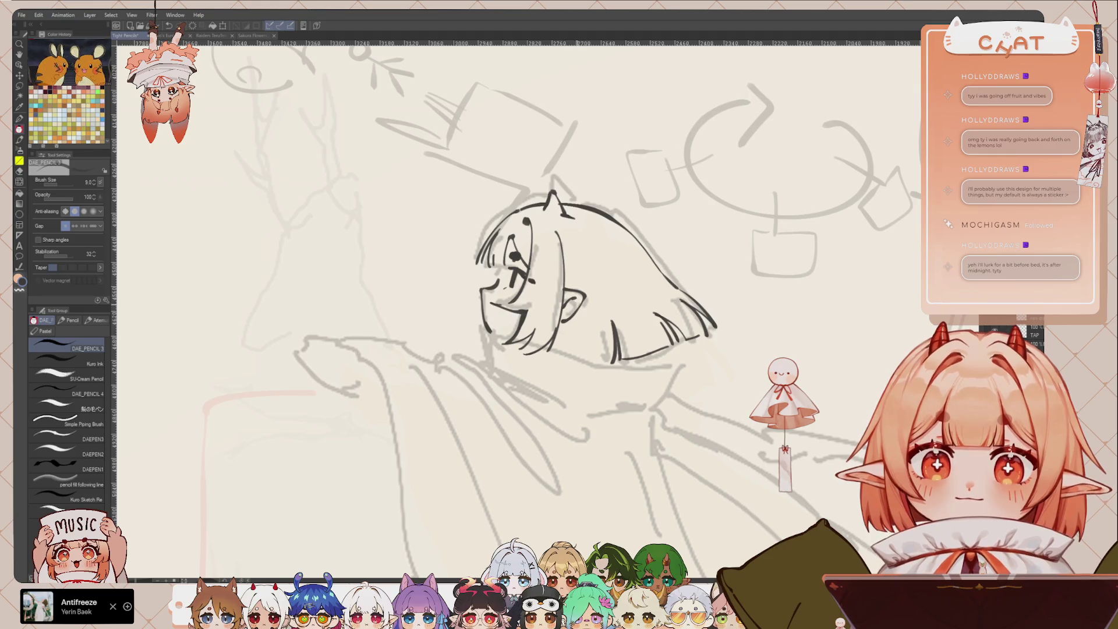
# Toggle the transparent colour, redo the chin stroke, and flip the canvas back.
pyautogui.press('c')
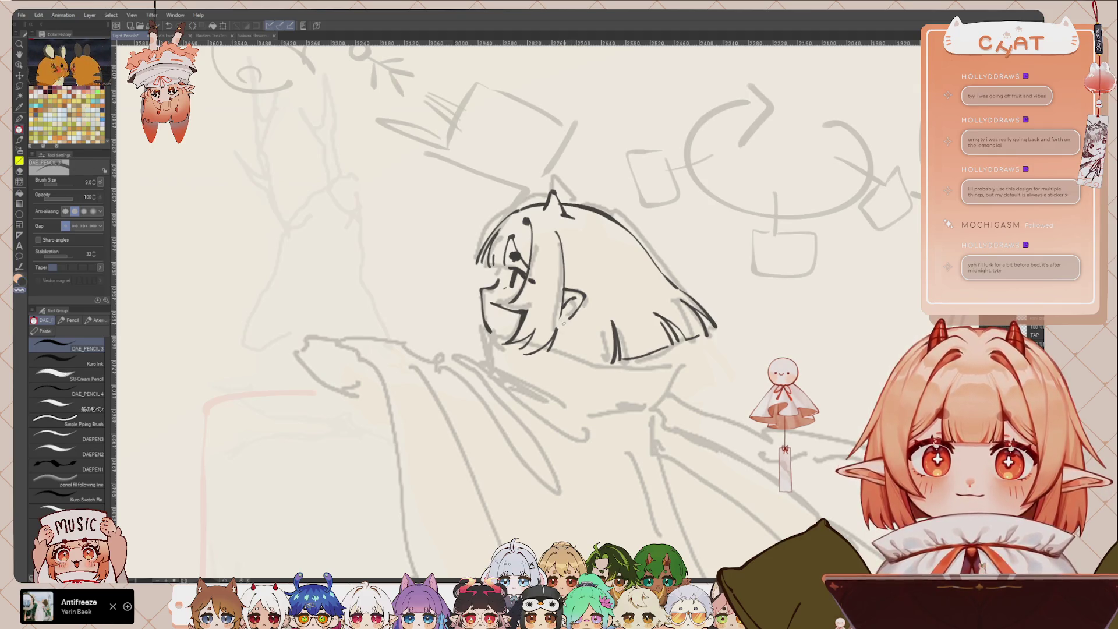
pyautogui.press('c')
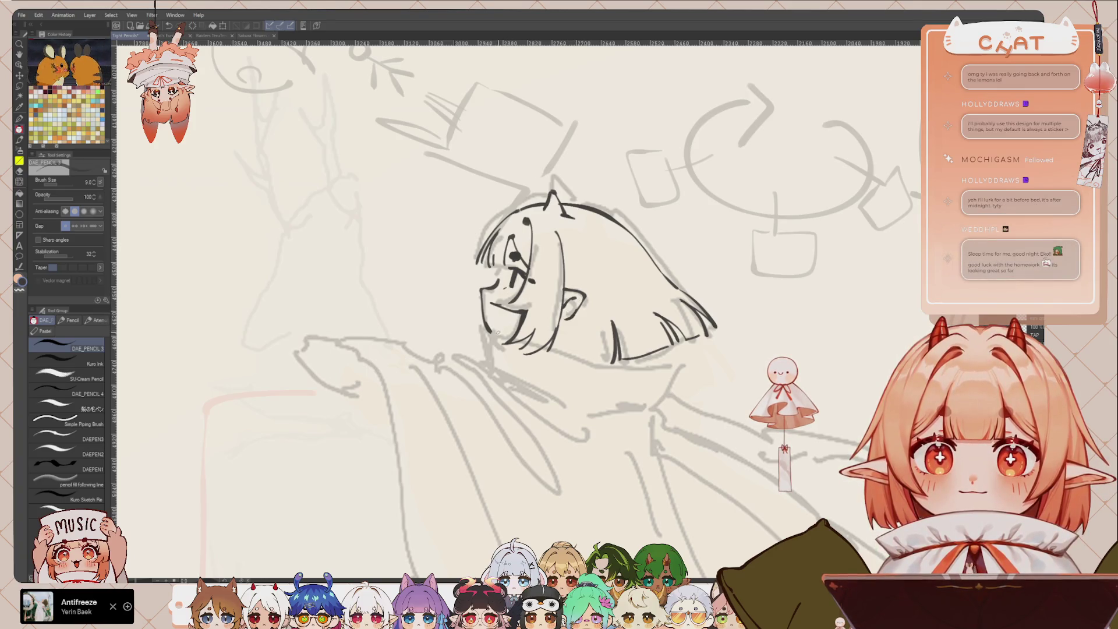
pyautogui.hotkey('ctrl', 'z')
pyautogui.moveTo(474, 320)
pyautogui.mouseDown()
pyautogui.moveTo(505, 336)
pyautogui.moveTo(480, 352)
pyautogui.mouseUp()
pyautogui.hotkey('ctrl', 'z')
pyautogui.press('h')
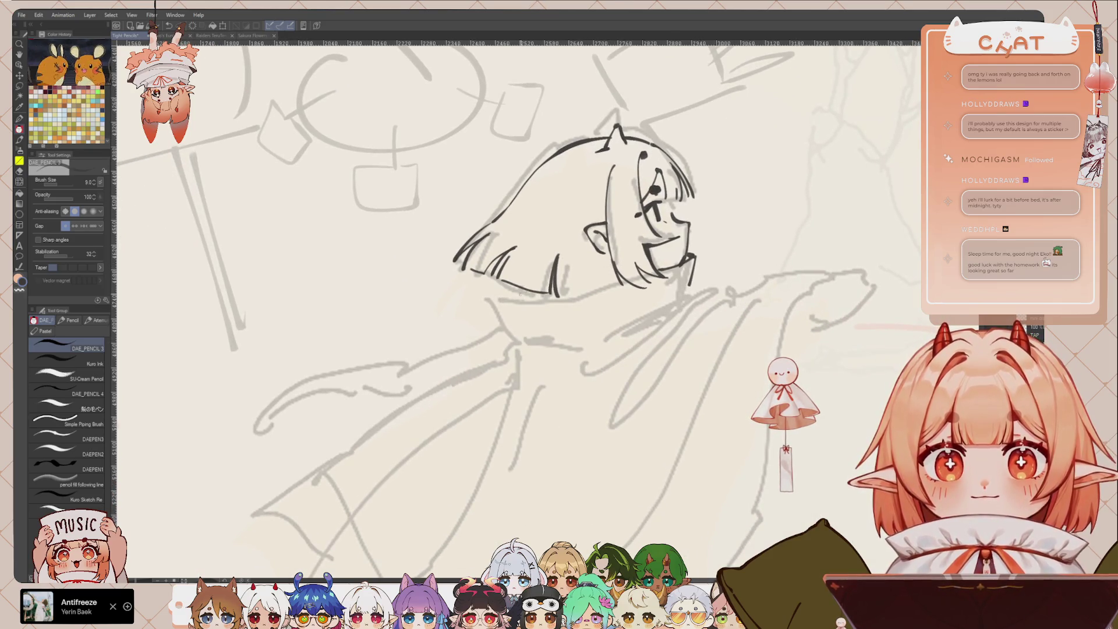
# Ink the jaw and collar lines and the cape's shoulder line toward the right.
pyautogui.moveTo(488, 278)
pyautogui.mouseDown()
pyautogui.moveTo(493, 292)
pyautogui.moveTo(554, 298)
pyautogui.moveTo(619, 277)
pyautogui.mouseUp()
pyautogui.moveTo(487, 285)
pyautogui.mouseDown()
pyautogui.moveTo(504, 317)
pyautogui.moveTo(689, 289)
pyautogui.mouseUp()
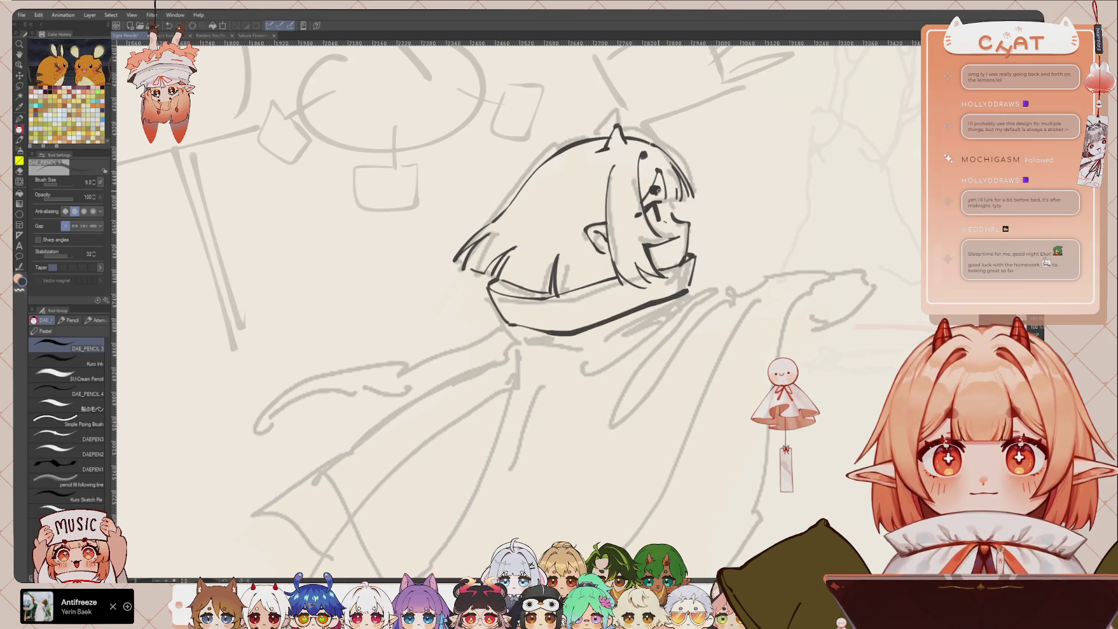
pyautogui.moveTo(685, 237); pyautogui.dragTo(656, 314)
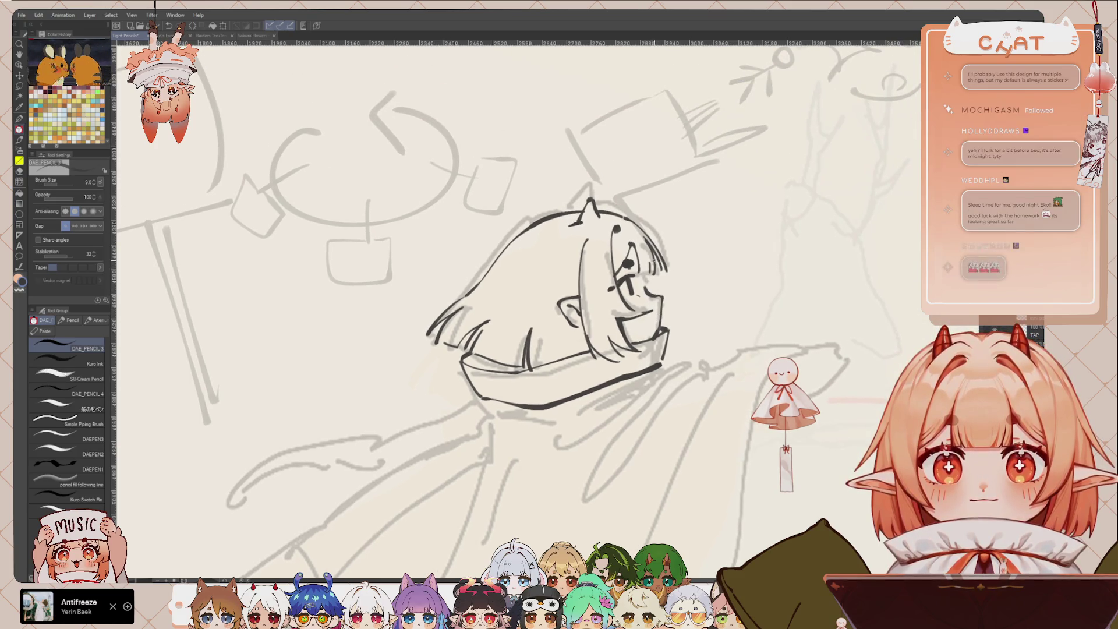
pyautogui.moveTo(667, 342); pyautogui.dragTo(760, 323)
pyautogui.hotkey('ctrl', 'z')
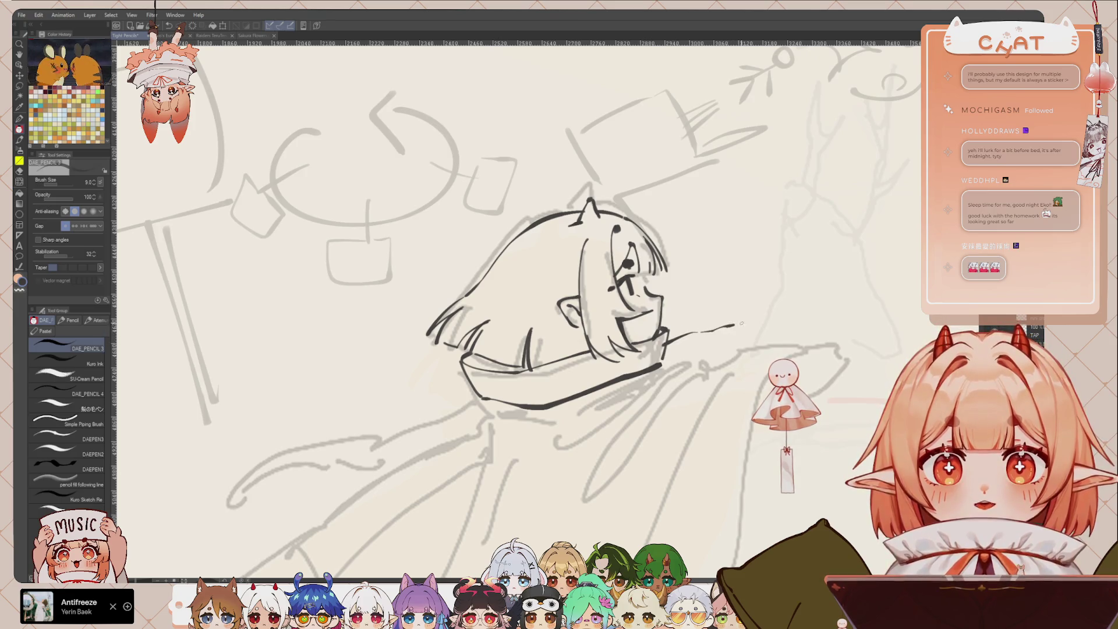
pyautogui.moveTo(661, 366)
pyautogui.mouseDown()
pyautogui.moveTo(795, 343)
pyautogui.moveTo(730, 364)
pyautogui.mouseUp()
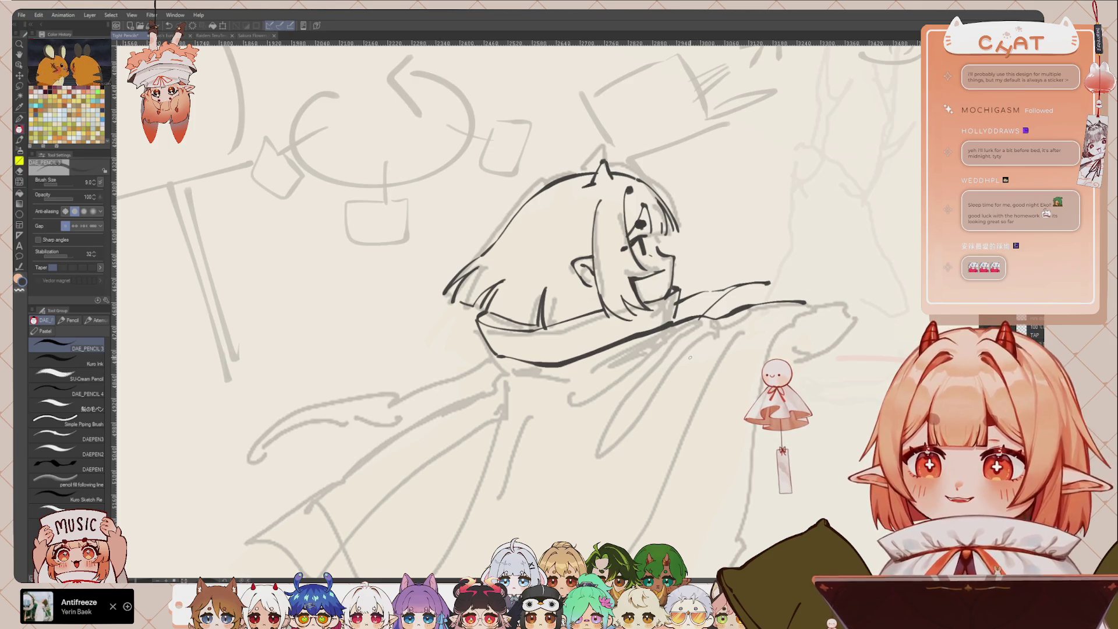
# Reframe the view over the cape and try lines below the shoulders, undoing them.
pyautogui.moveTo(595, 351); pyautogui.dragTo(581, 349)
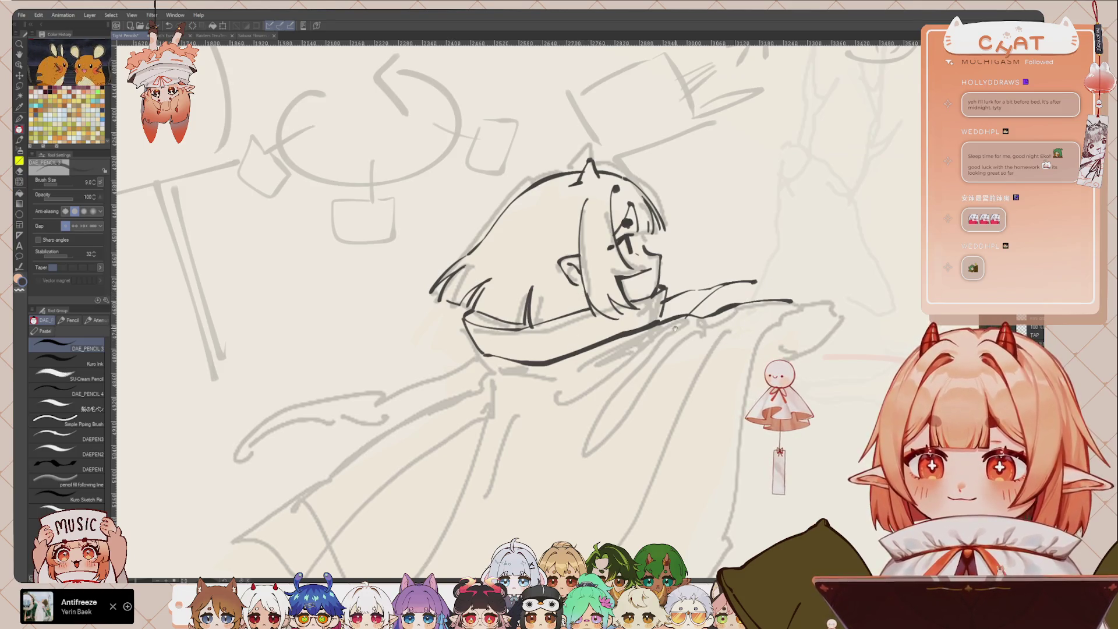
pyautogui.moveTo(677, 329); pyautogui.dragTo(640, 337)
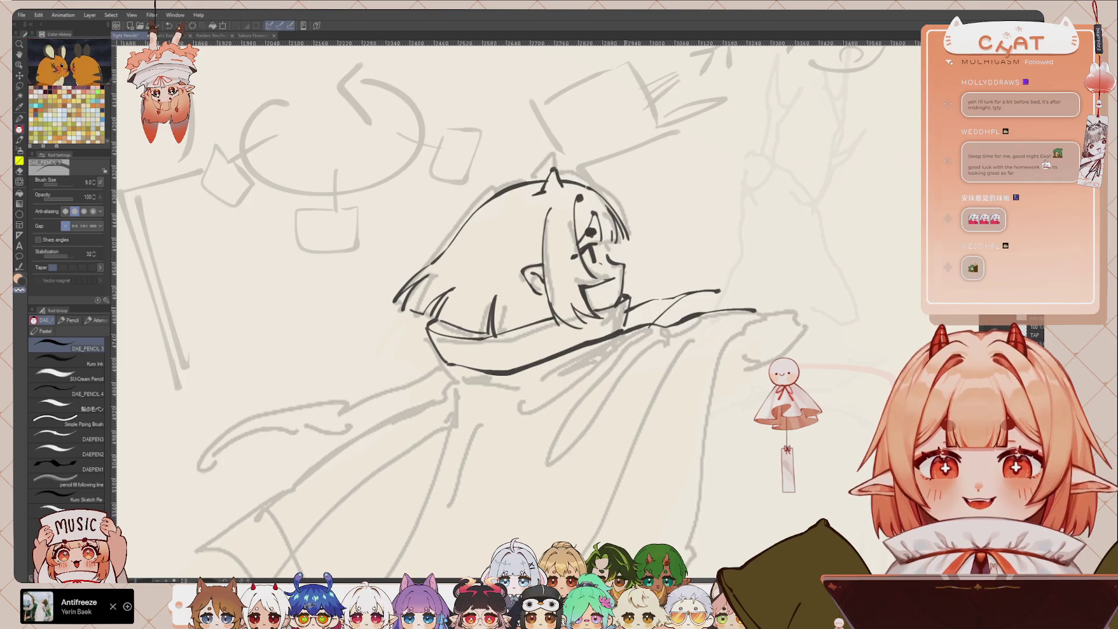
pyautogui.scroll(-1, 527, 265)
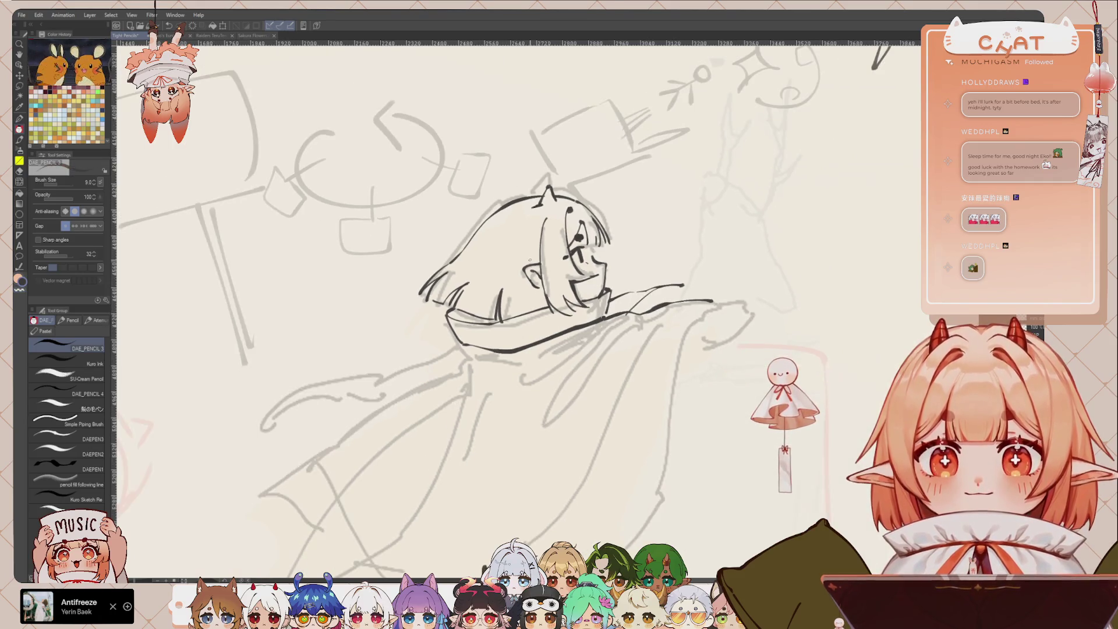
pyautogui.moveTo(530, 260); pyautogui.dragTo(559, 284)
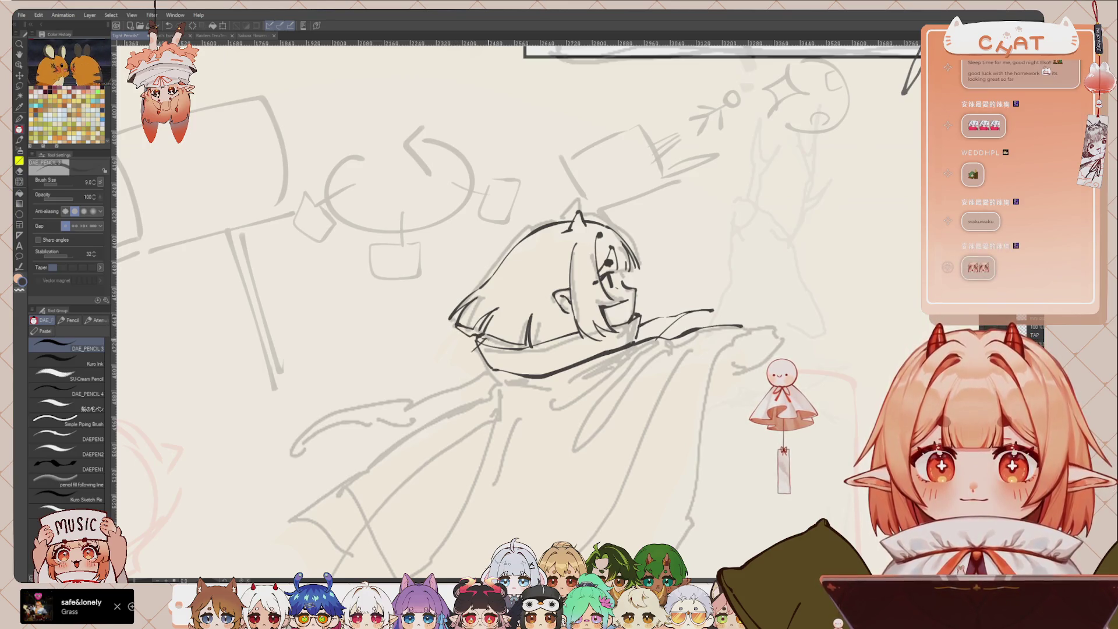
pyautogui.moveTo(477, 342)
pyautogui.mouseDown()
pyautogui.moveTo(430, 356)
pyautogui.moveTo(427, 379)
pyautogui.moveTo(315, 424)
pyautogui.moveTo(352, 399)
pyautogui.mouseUp()
pyautogui.hotkey('ctrl', 'z')
pyautogui.scroll(-2, 556, 268)
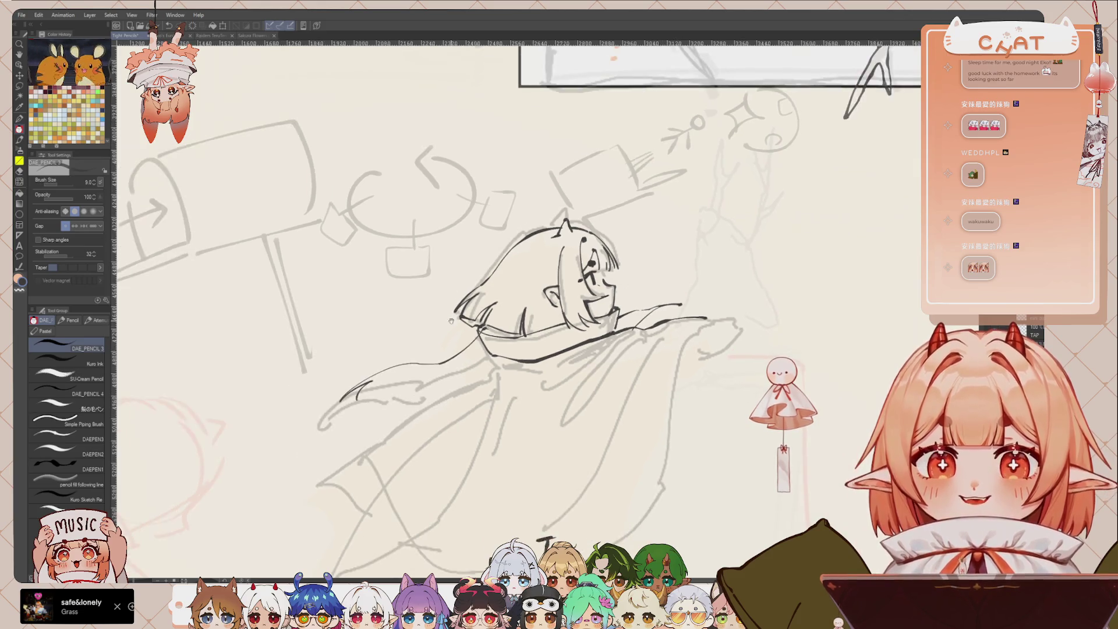
pyautogui.hotkey('ctrl', 'z')
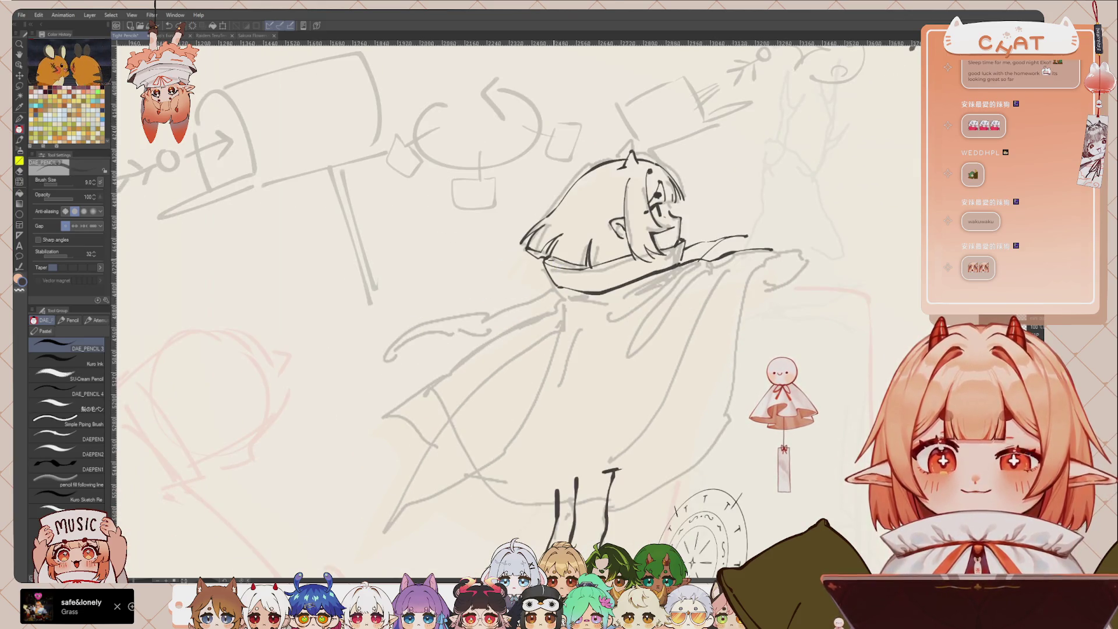
# Ink the figure's outstretched arm line.
pyautogui.moveTo(544, 266); pyautogui.dragTo(419, 314)
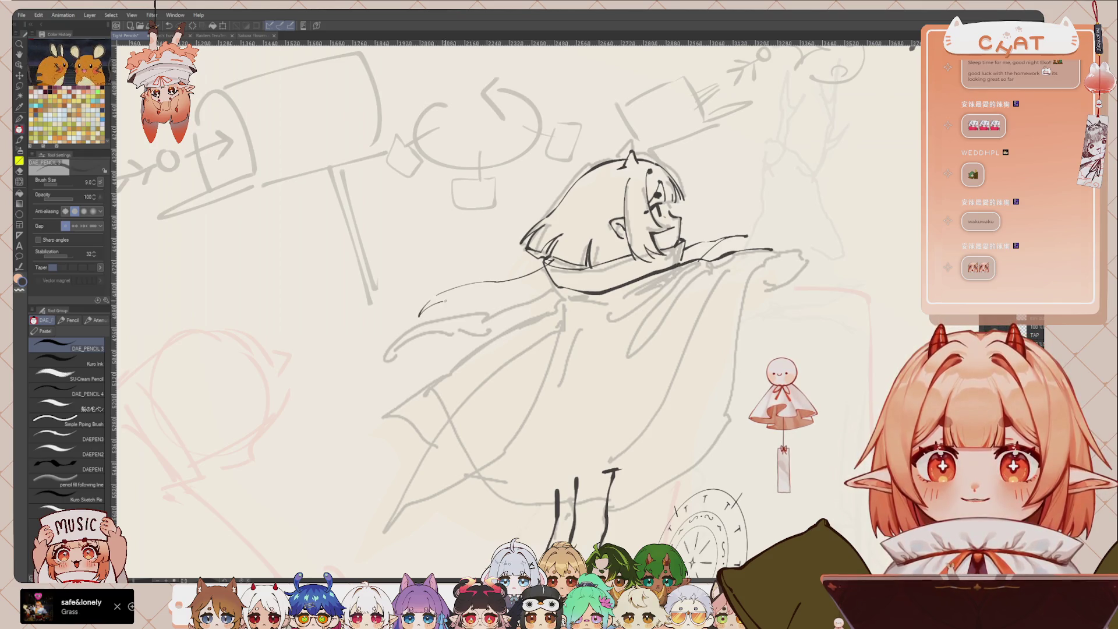
pyautogui.hotkey('ctrl', 'z')
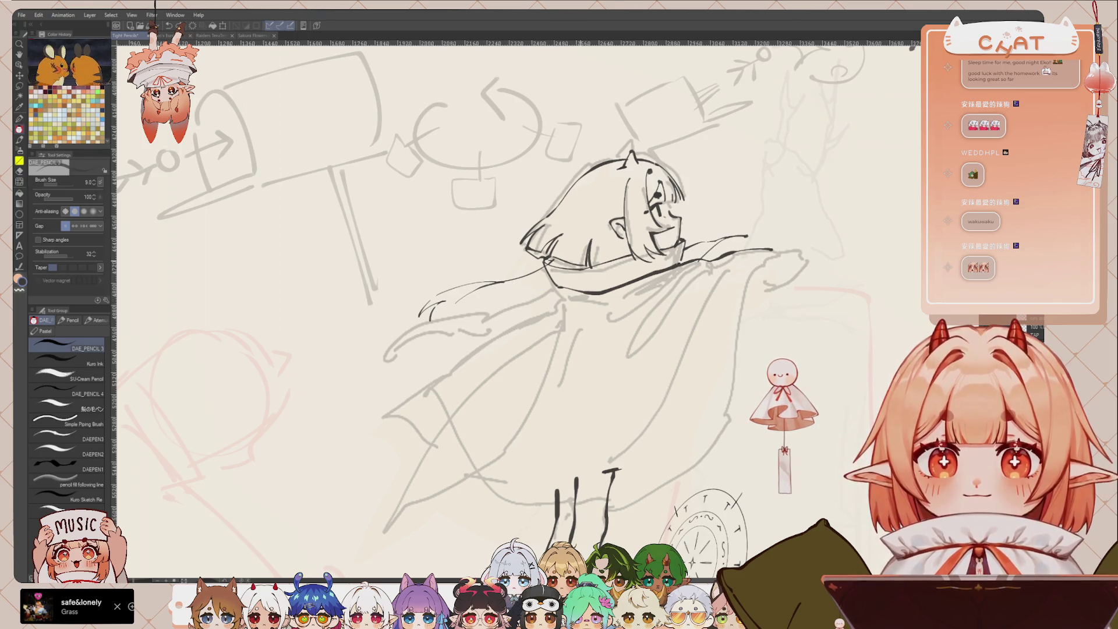
pyautogui.moveTo(647, 272); pyautogui.dragTo(599, 316)
pyautogui.scroll(-2, 618, 203)
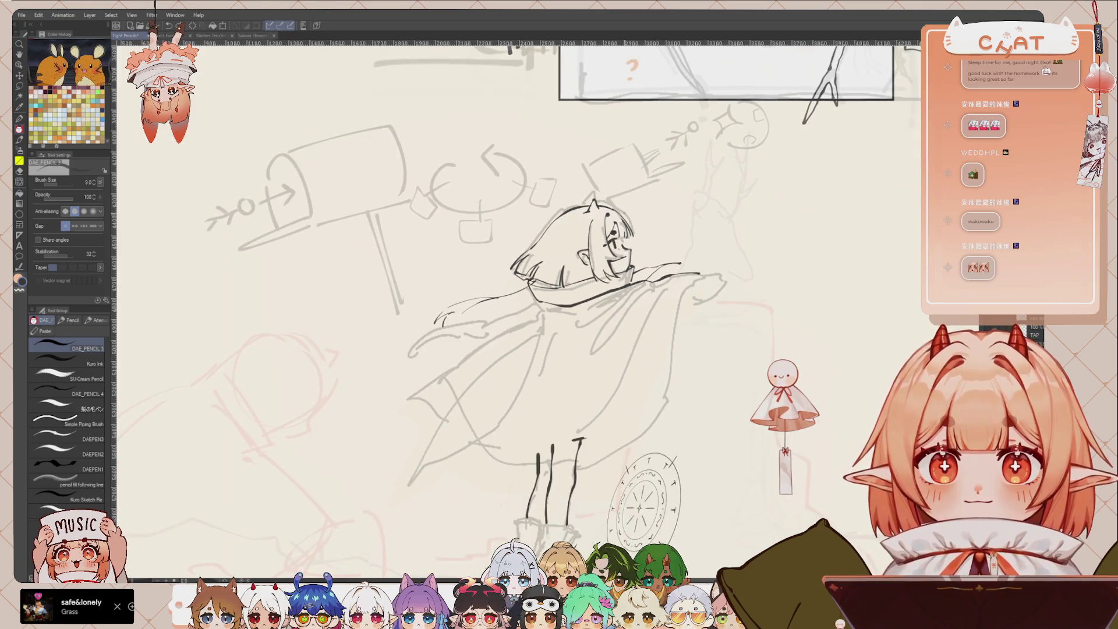
# Lasso the inked head and shoulders, transform them into place, then ink the cape's right edge.
pyautogui.press('m')
pyautogui.moveTo(605, 176); pyautogui.dragTo(698, 190)
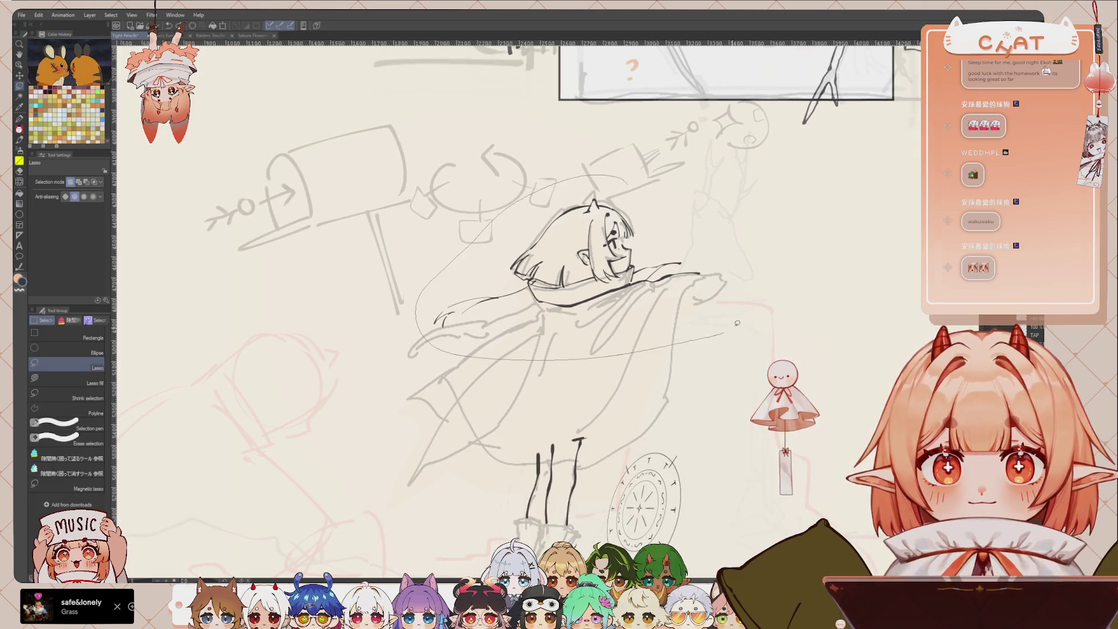
pyautogui.hotkey('ctrl', 't')
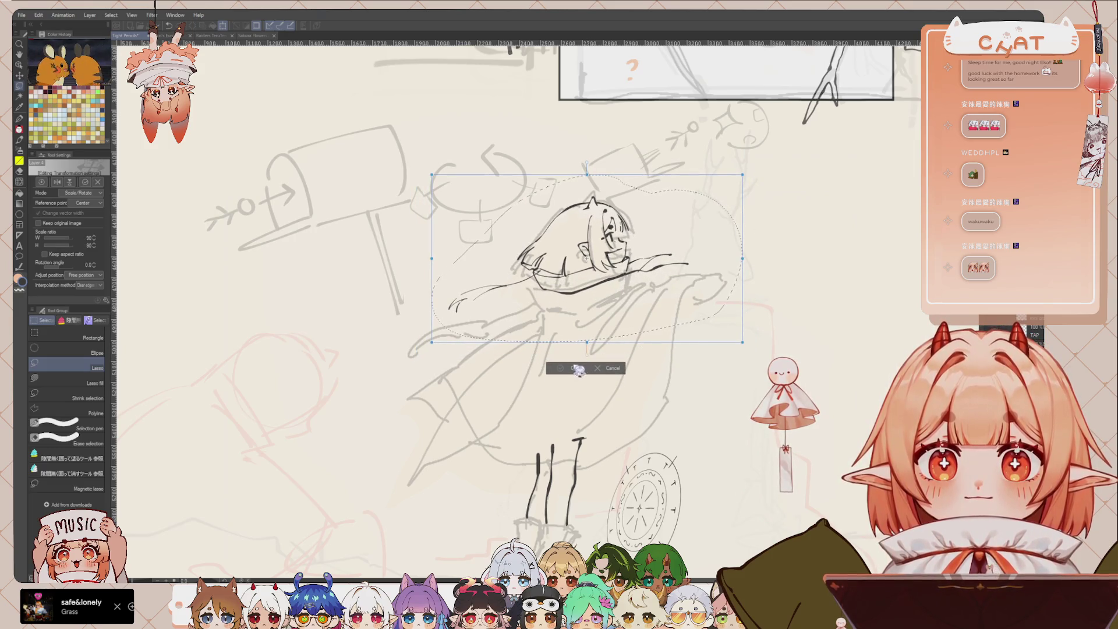
pyautogui.click(575, 368)
pyautogui.hotkey('ctrl', 'd')
pyautogui.press('p')
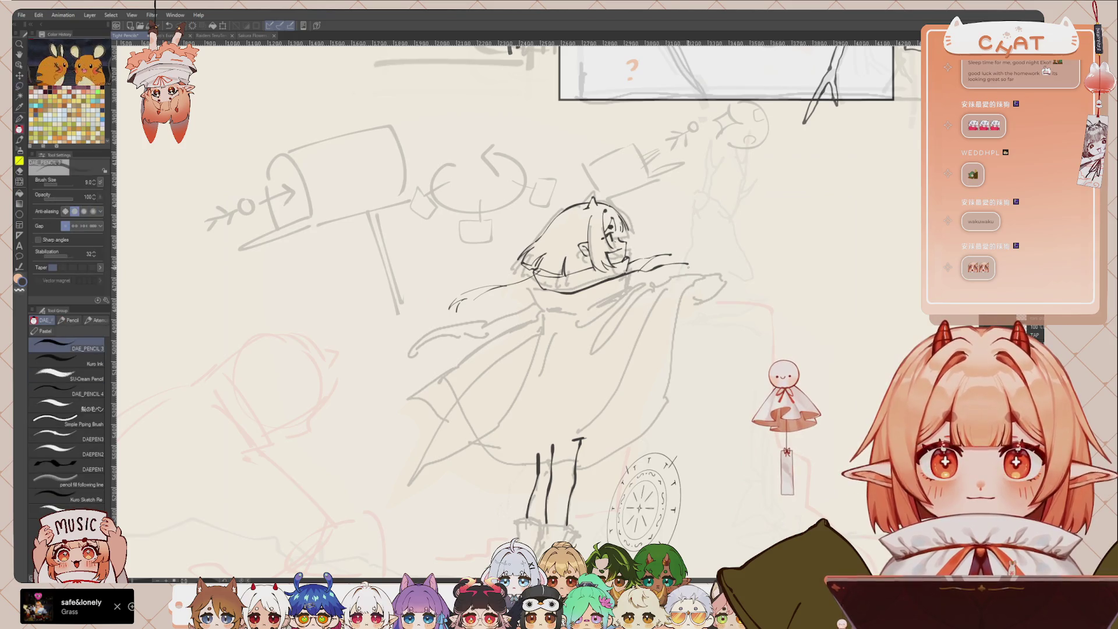
pyautogui.moveTo(691, 269)
pyautogui.mouseDown()
pyautogui.moveTo(667, 356)
pyautogui.moveTo(692, 356)
pyautogui.moveTo(674, 392)
pyautogui.moveTo(651, 417)
pyautogui.moveTo(611, 418)
pyautogui.mouseUp()
pyautogui.hotkey('ctrl', 'z')
# Ink a short cape fold and the cape's lower-left edge and hem.
pyautogui.moveTo(557, 275); pyautogui.dragTo(519, 321)
pyautogui.hotkey('ctrl', 'z')
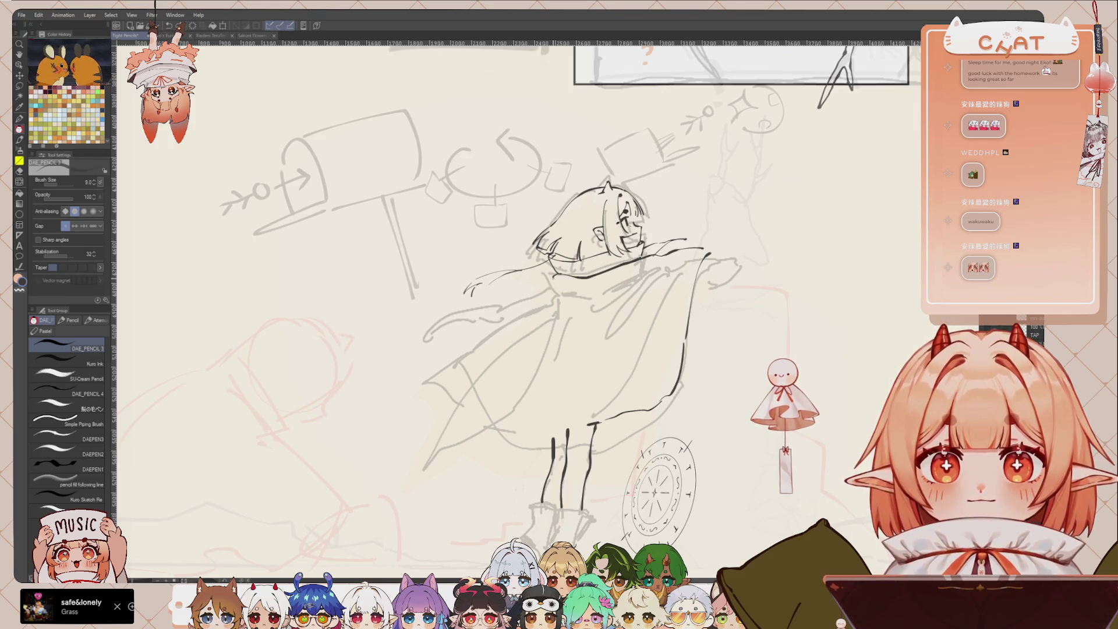
pyautogui.moveTo(553, 281); pyautogui.dragTo(534, 295)
pyautogui.moveTo(473, 327)
pyautogui.mouseDown()
pyautogui.moveTo(523, 429)
pyautogui.moveTo(567, 432)
pyautogui.mouseUp()
pyautogui.hotkey('ctrl', 'z')
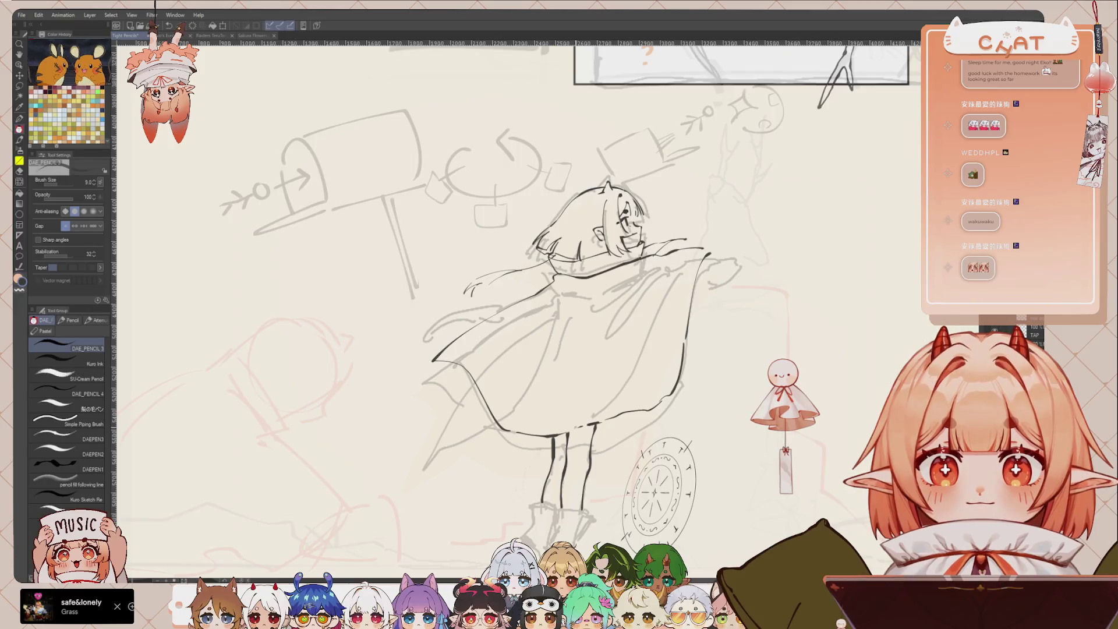
pyautogui.moveTo(431, 363); pyautogui.dragTo(491, 421)
pyautogui.hotkey('ctrl', 'z')
pyautogui.moveTo(430, 362); pyautogui.dragTo(493, 419)
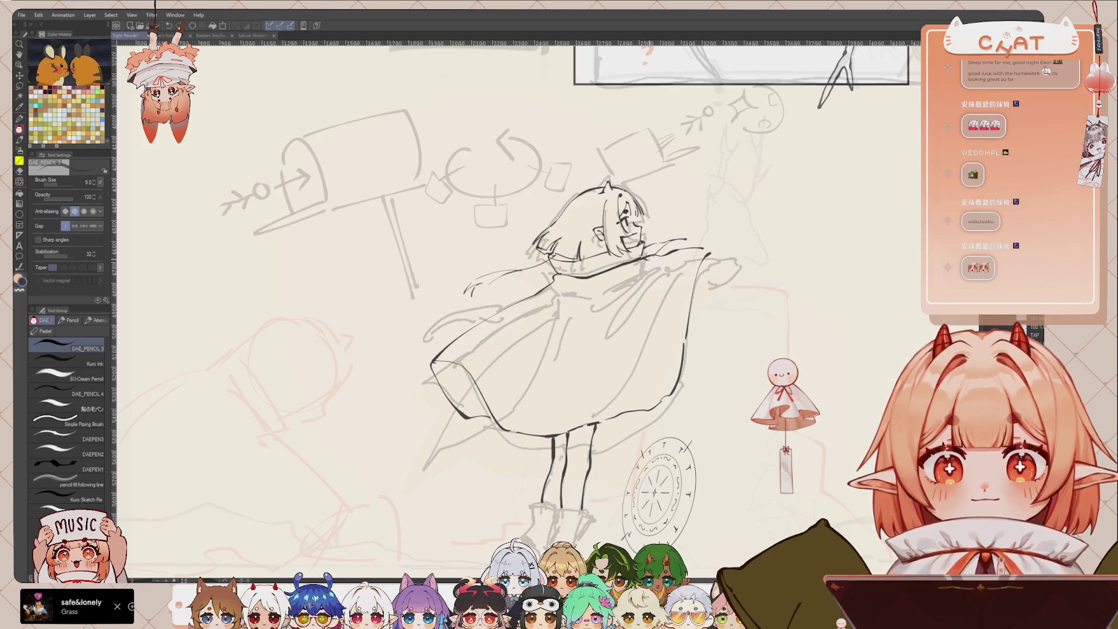
# Add three fold lines running diagonally down the cape's back.
pyautogui.moveTo(652, 263); pyautogui.dragTo(606, 319)
pyautogui.moveTo(641, 259); pyautogui.dragTo(594, 306)
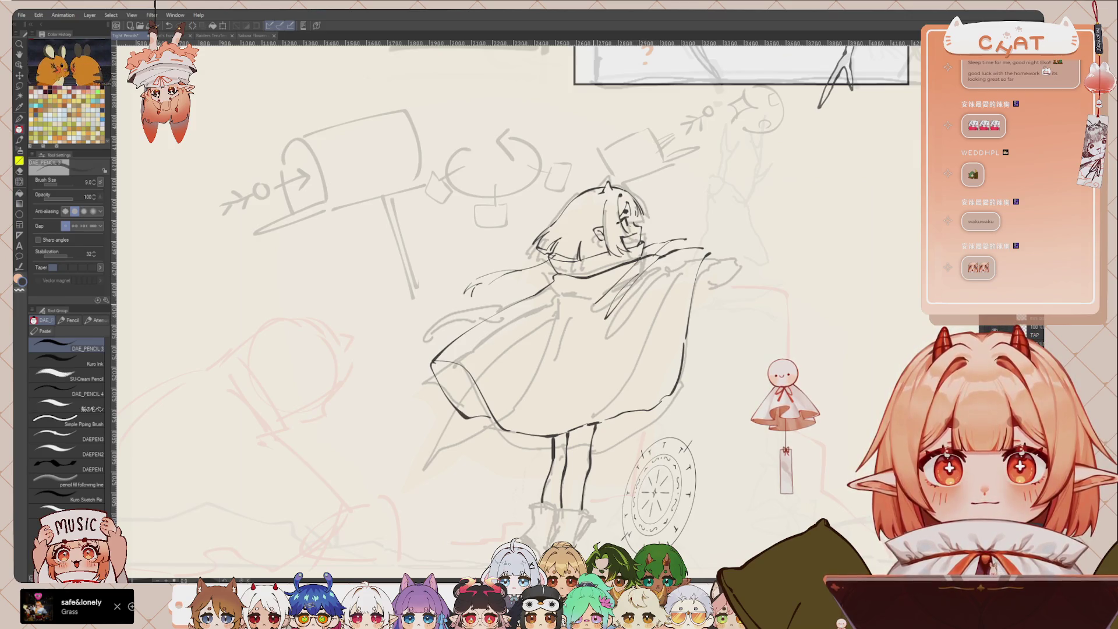
pyautogui.moveTo(626, 265); pyautogui.dragTo(531, 373)
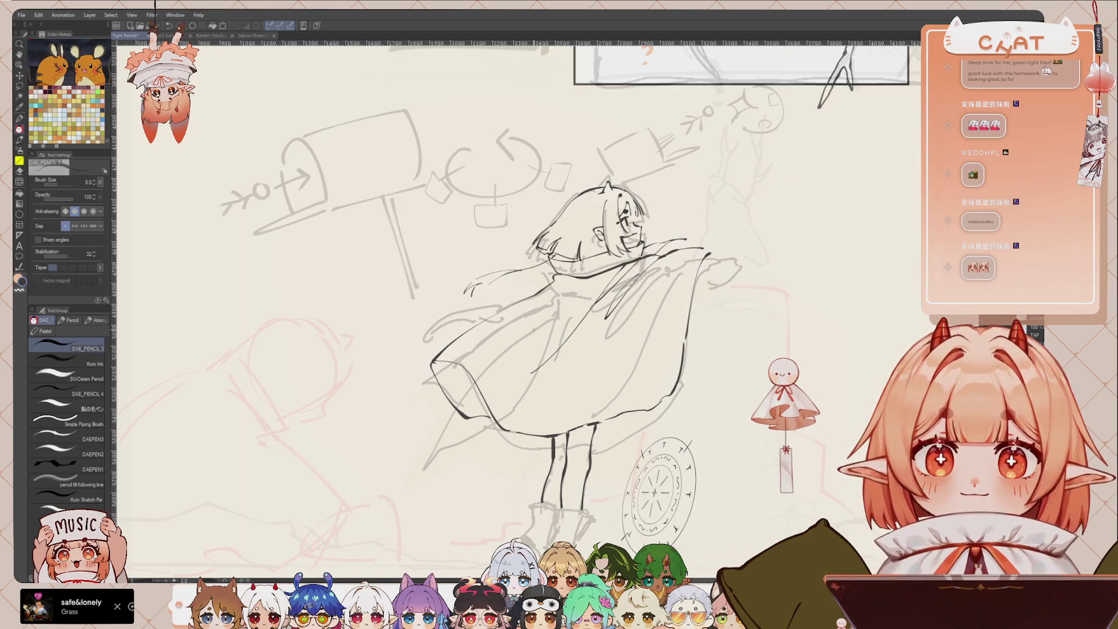
pyautogui.press('e')
pyautogui.scroll(-2, 521, 280)
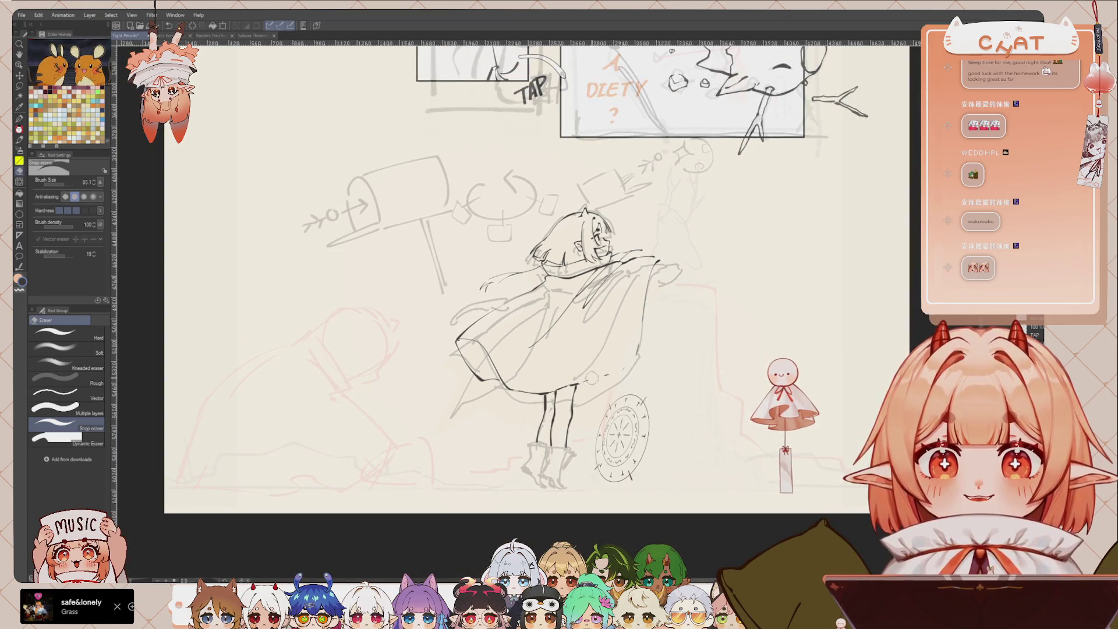
# Ink diagonal fold lines across the cape's right side, redrawing until they sit right.
pyautogui.scroll(2, 617, 284)
pyautogui.press('p')
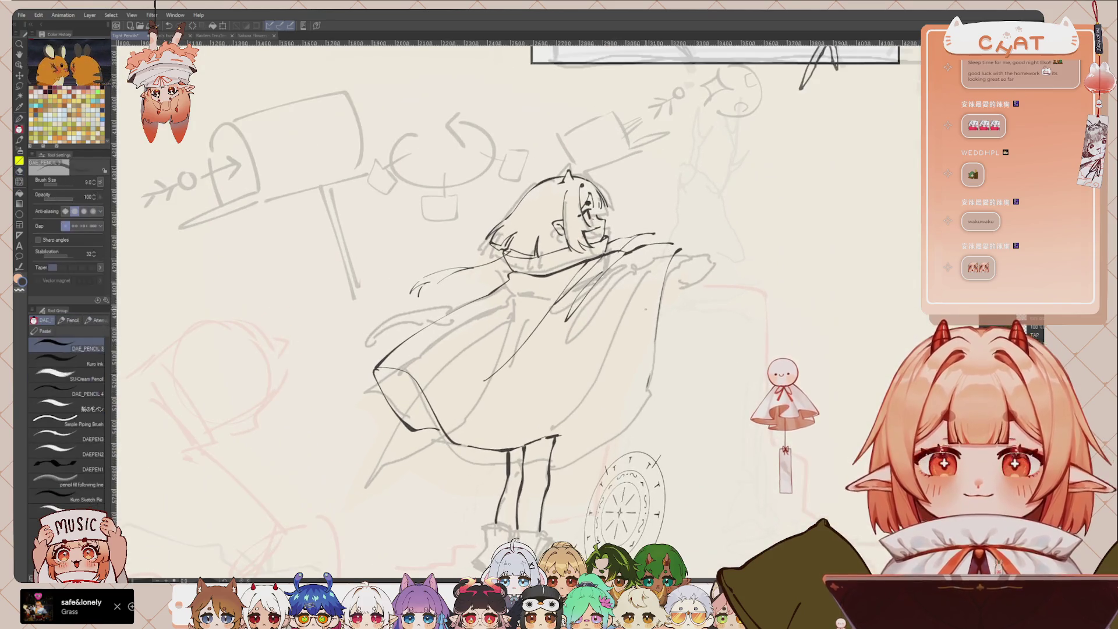
pyautogui.moveTo(653, 342); pyautogui.dragTo(579, 418)
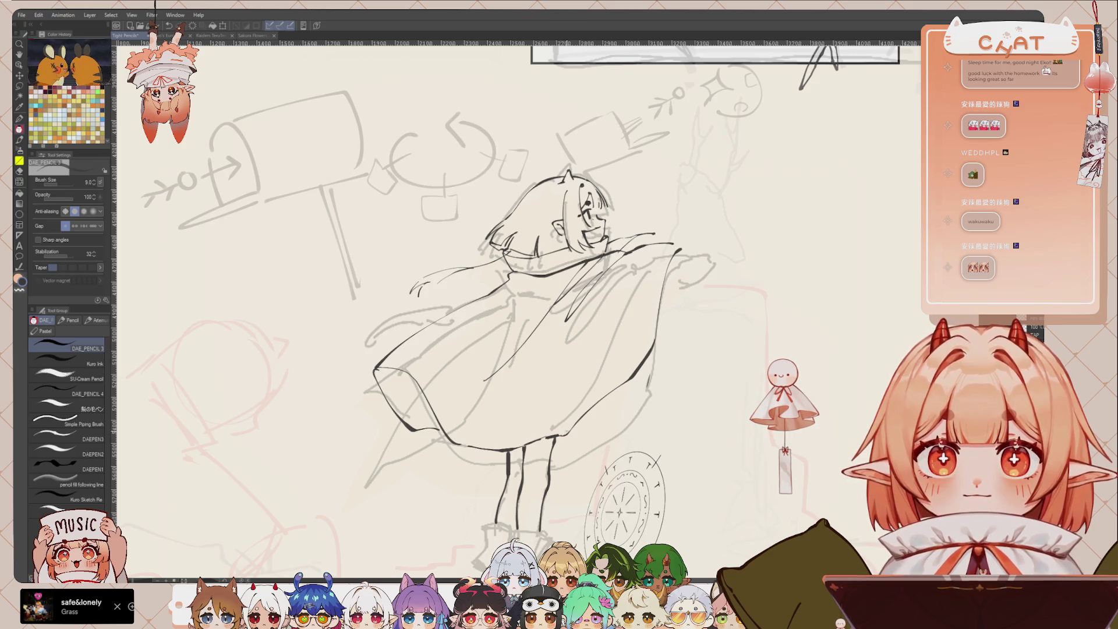
pyautogui.hotkey('ctrl', 'z')
pyautogui.moveTo(656, 320); pyautogui.dragTo(596, 404)
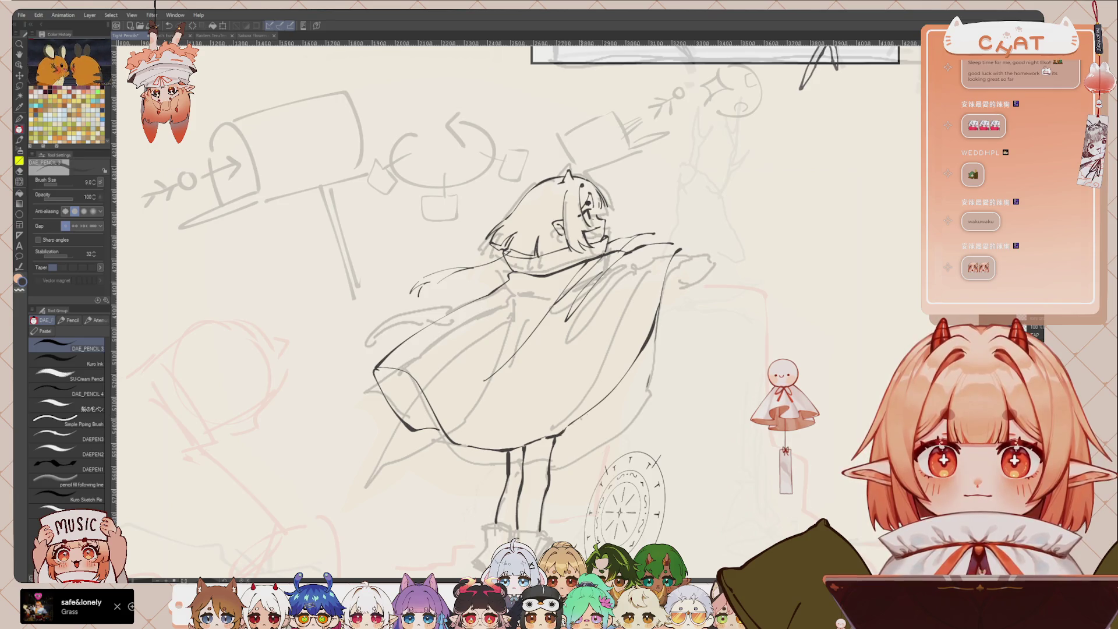
pyautogui.hotkey('ctrl', 'z')
pyautogui.moveTo(660, 294); pyautogui.dragTo(600, 410)
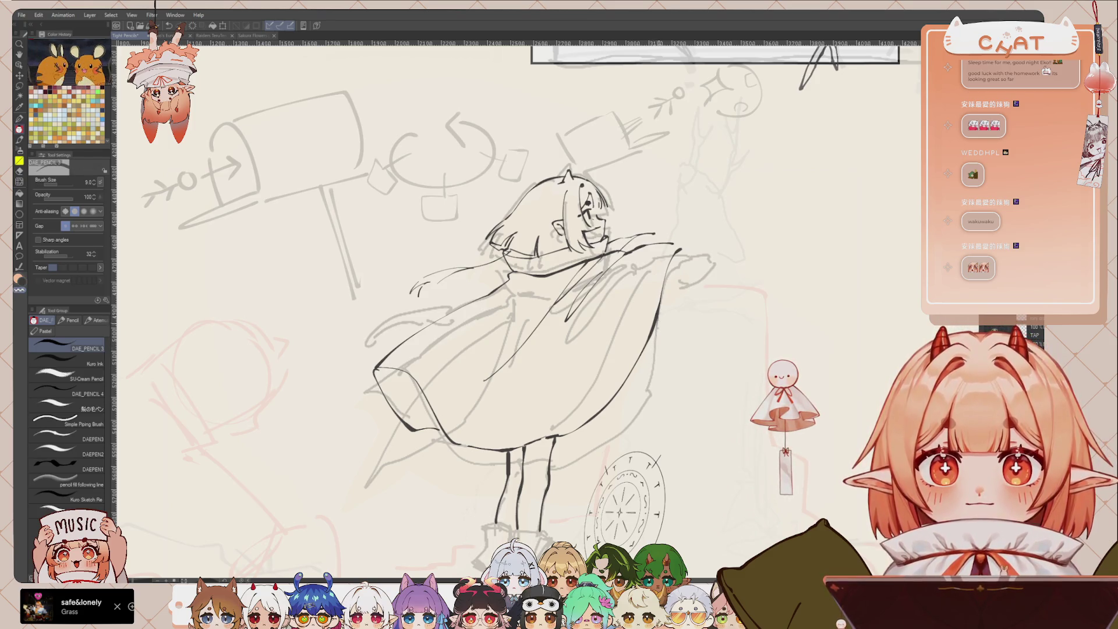
pyautogui.moveTo(548, 398); pyautogui.dragTo(586, 312)
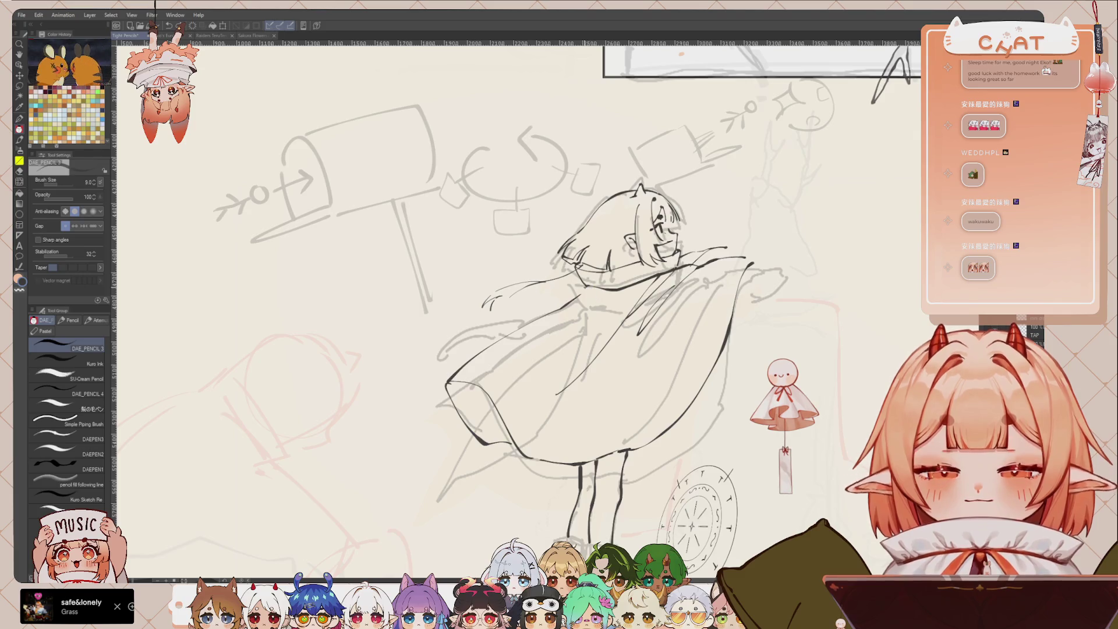
pyautogui.moveTo(594, 287); pyautogui.dragTo(518, 376)
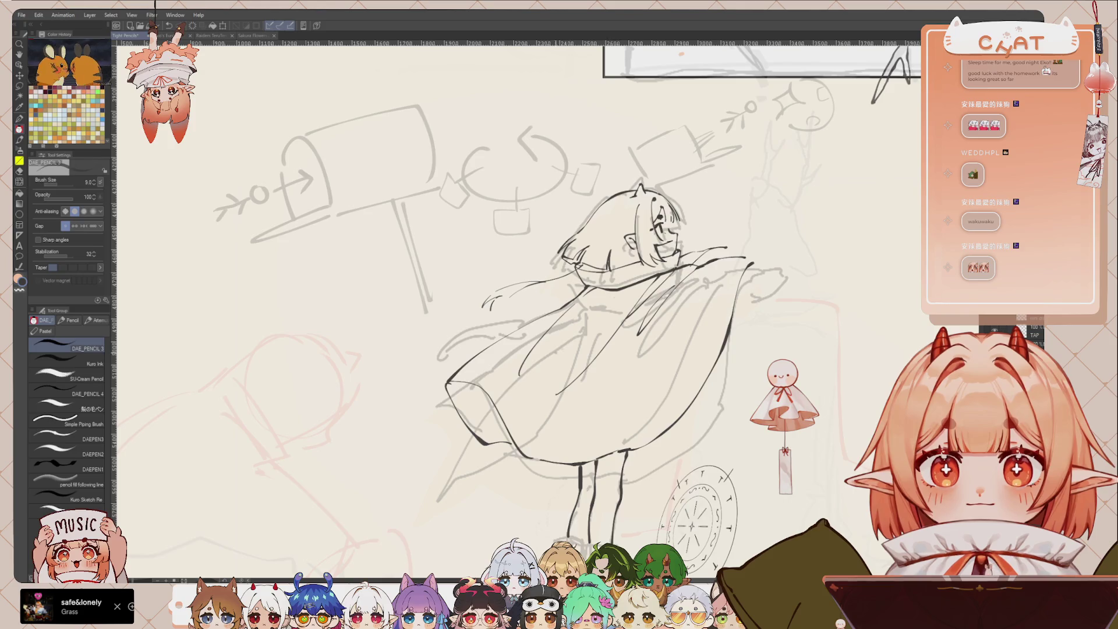
pyautogui.press('e')
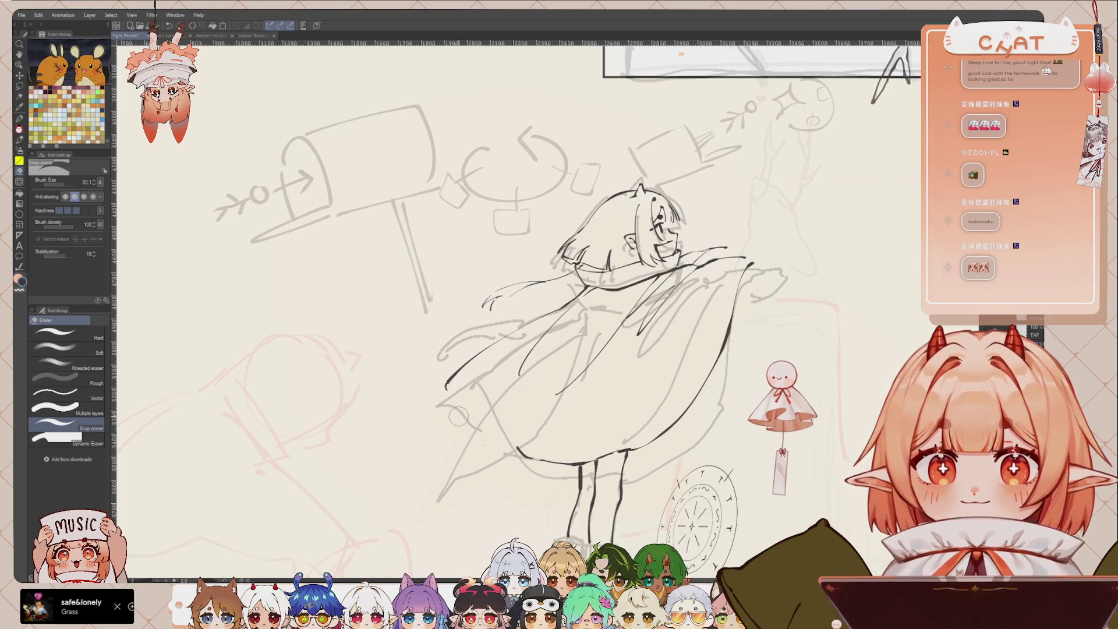
# On the mirrored canvas, ink a short line at the cape's flared lower corner, then flip back.
pyautogui.scroll(-2, 458, 416)
pyautogui.press('h')
pyautogui.scroll(-1, 612, 446)
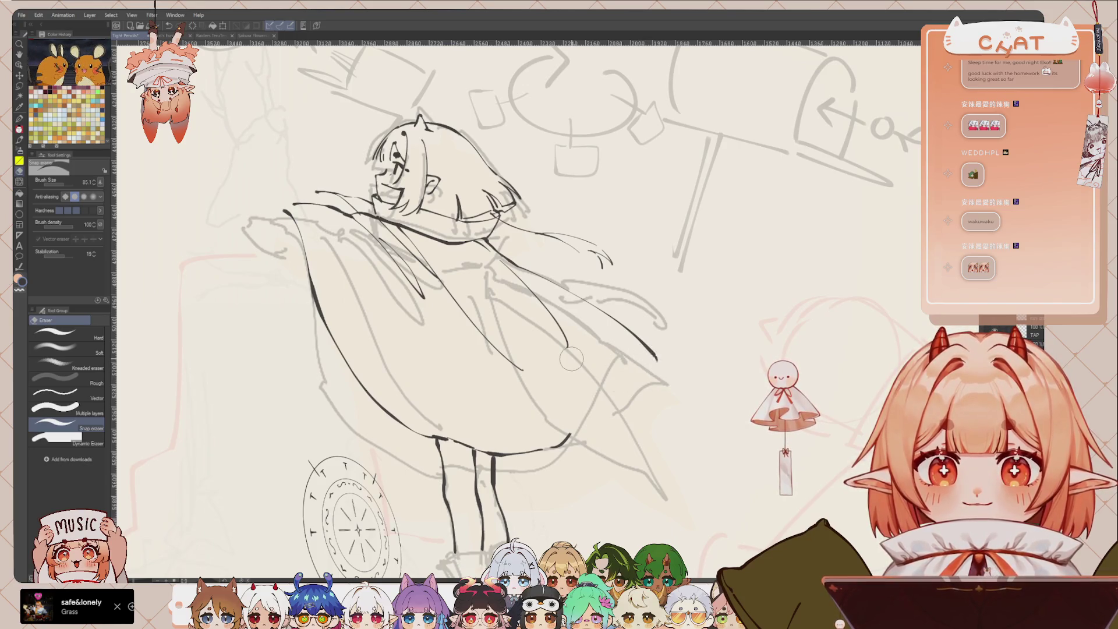
pyautogui.press('p')
pyautogui.moveTo(584, 411)
pyautogui.mouseDown()
pyautogui.moveTo(643, 373)
pyautogui.moveTo(639, 398)
pyautogui.moveTo(623, 367)
pyautogui.moveTo(639, 400)
pyautogui.mouseUp()
pyautogui.hotkey('ctrl', 'z')
pyautogui.hotkey('ctrl', 'z')
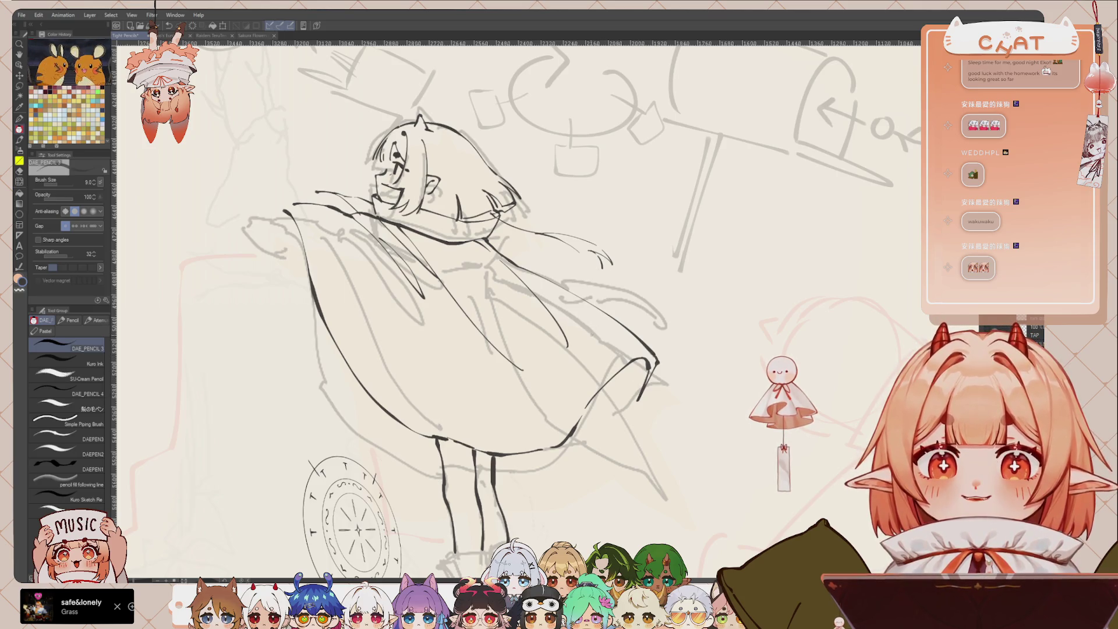
pyautogui.press('h')
pyautogui.scroll(-2, 618, 348)
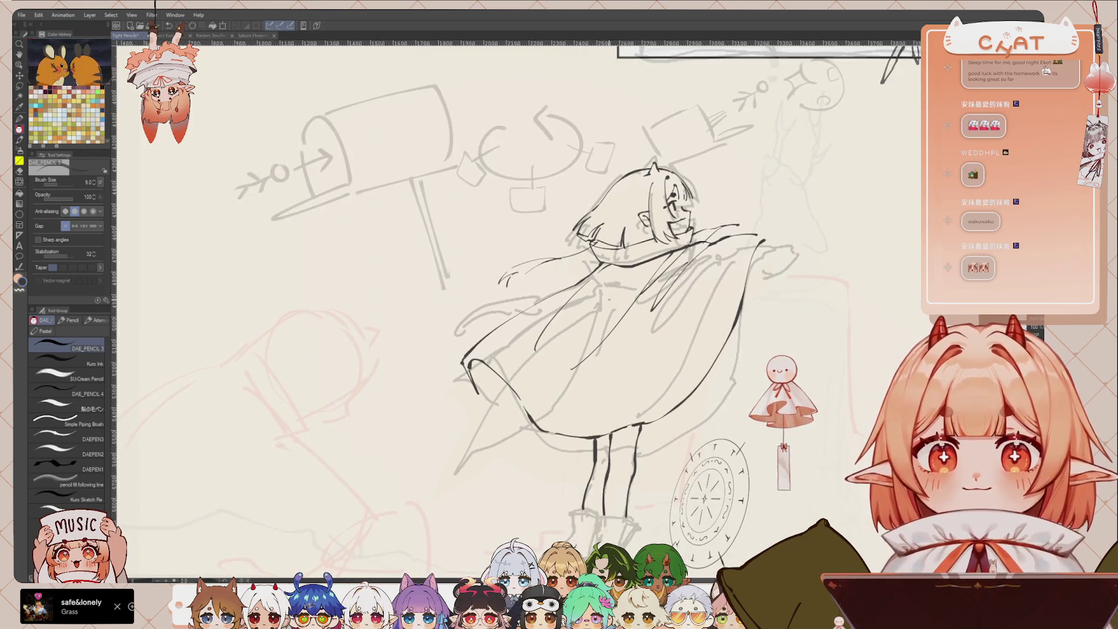
# Ink cape folds and redraw the long line down the cape's left edge.
pyautogui.moveTo(630, 268); pyautogui.dragTo(603, 337)
pyautogui.moveTo(520, 401); pyautogui.dragTo(455, 435)
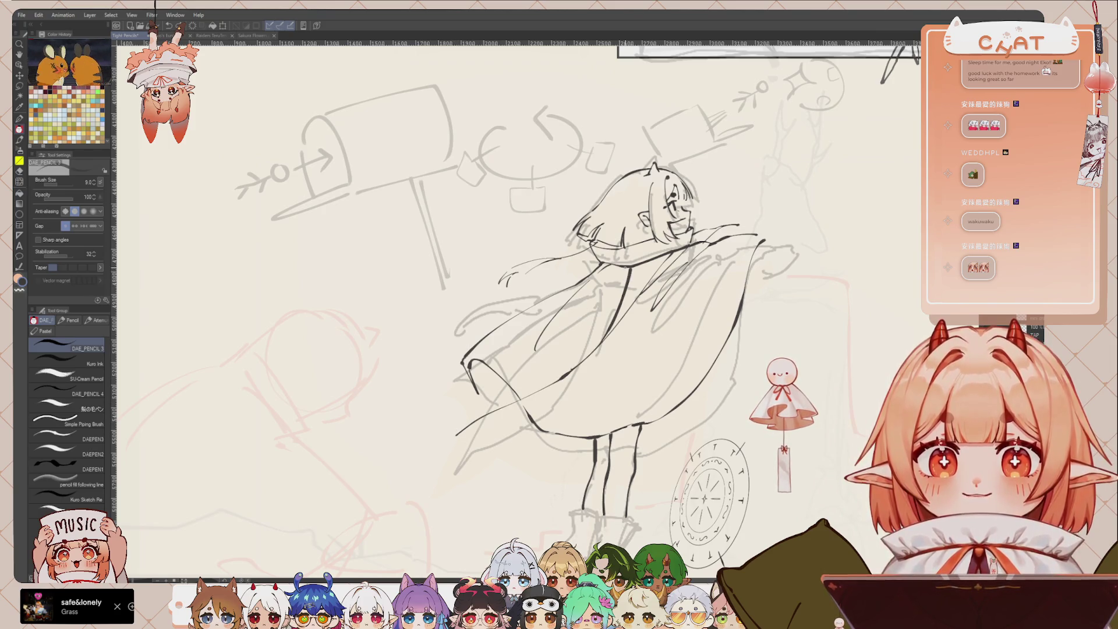
pyautogui.moveTo(603, 284)
pyautogui.mouseDown()
pyautogui.moveTo(526, 344)
pyautogui.moveTo(456, 433)
pyautogui.mouseUp()
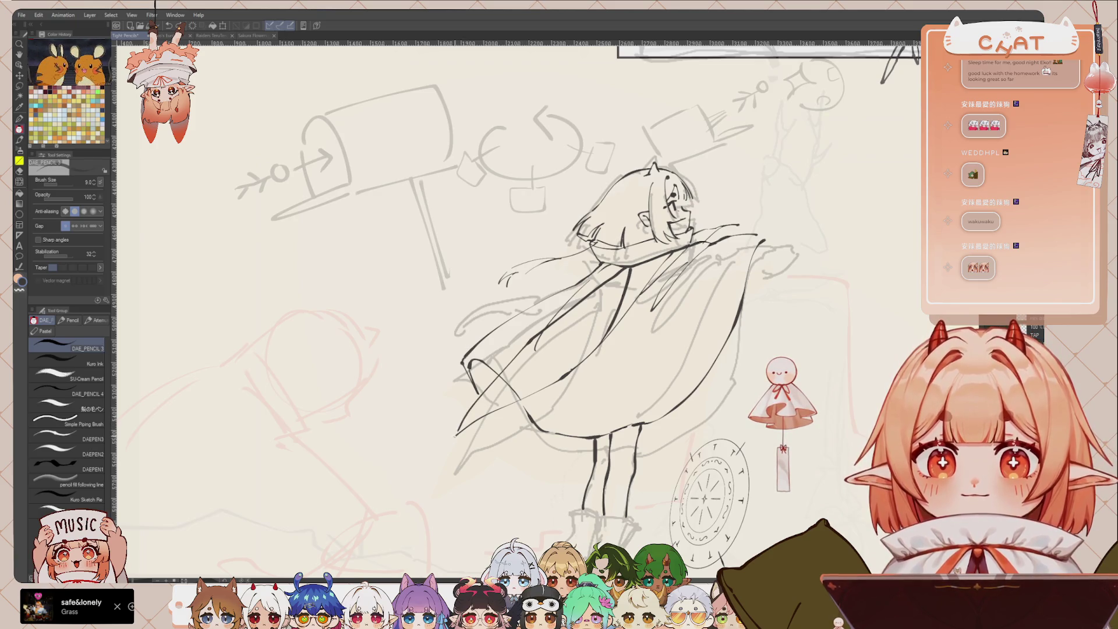
pyautogui.moveTo(597, 264)
pyautogui.mouseDown()
pyautogui.moveTo(528, 290)
pyautogui.moveTo(414, 385)
pyautogui.mouseUp()
pyautogui.hotkey('ctrl', 'z')
pyautogui.moveTo(600, 261); pyautogui.dragTo(414, 390)
pyautogui.moveTo(582, 291); pyautogui.dragTo(551, 336)
pyautogui.hotkey('ctrl', 'z')
pyautogui.hotkey('ctrl', 'z')
pyautogui.hotkey('ctrl', 'z')
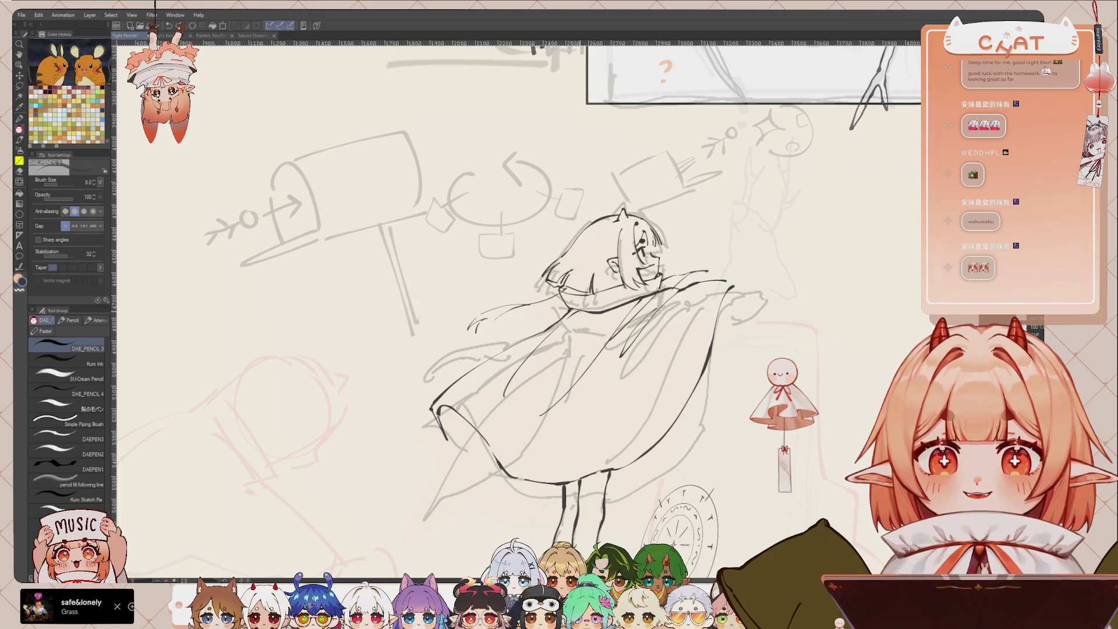
pyautogui.moveTo(583, 313)
pyautogui.mouseDown()
pyautogui.moveTo(555, 377)
pyautogui.moveTo(430, 487)
pyautogui.moveTo(538, 346)
pyautogui.moveTo(583, 310)
pyautogui.moveTo(516, 332)
pyautogui.moveTo(384, 425)
pyautogui.moveTo(426, 373)
pyautogui.mouseUp()
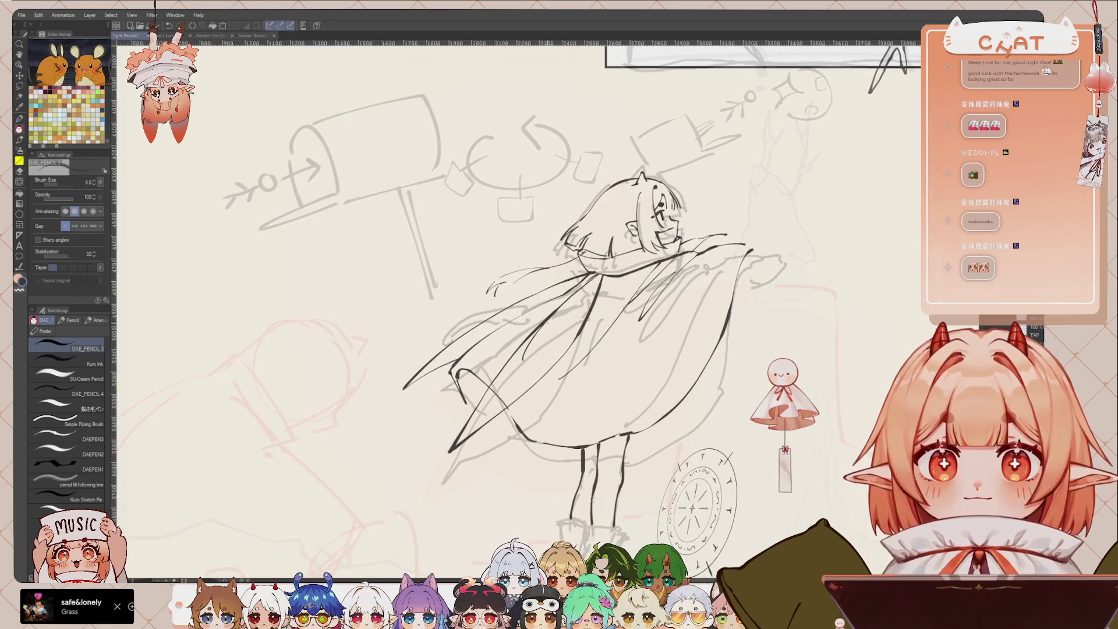
# Ink the top edge of the boots and the side of the left boot.
pyautogui.scroll(-2, 576, 375)
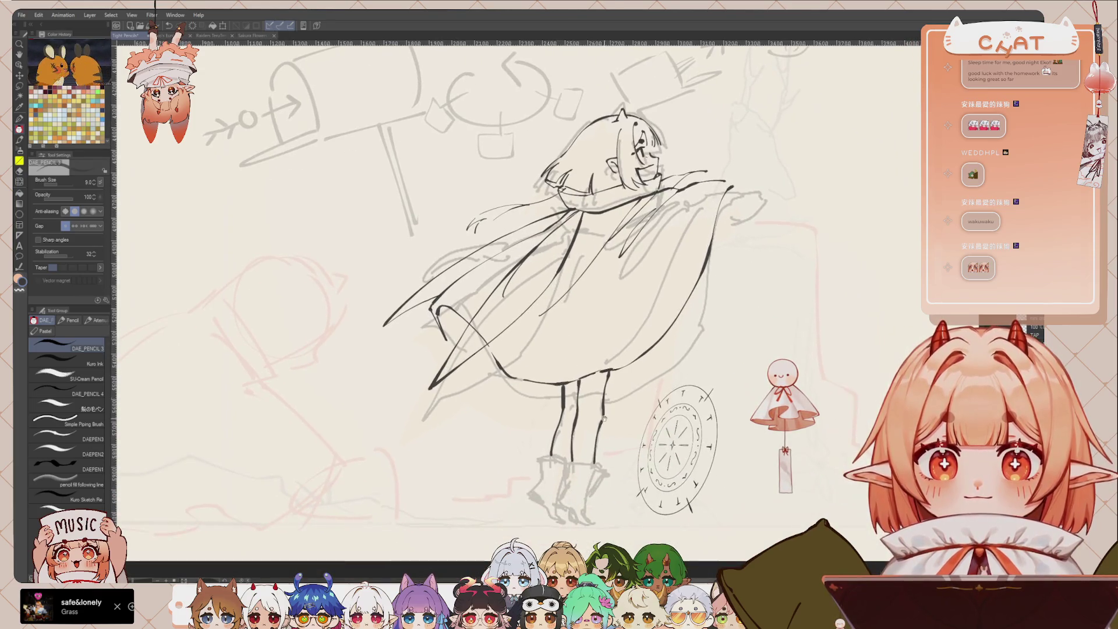
pyautogui.moveTo(566, 463)
pyautogui.mouseDown()
pyautogui.moveTo(588, 461)
pyautogui.moveTo(586, 497)
pyautogui.mouseUp()
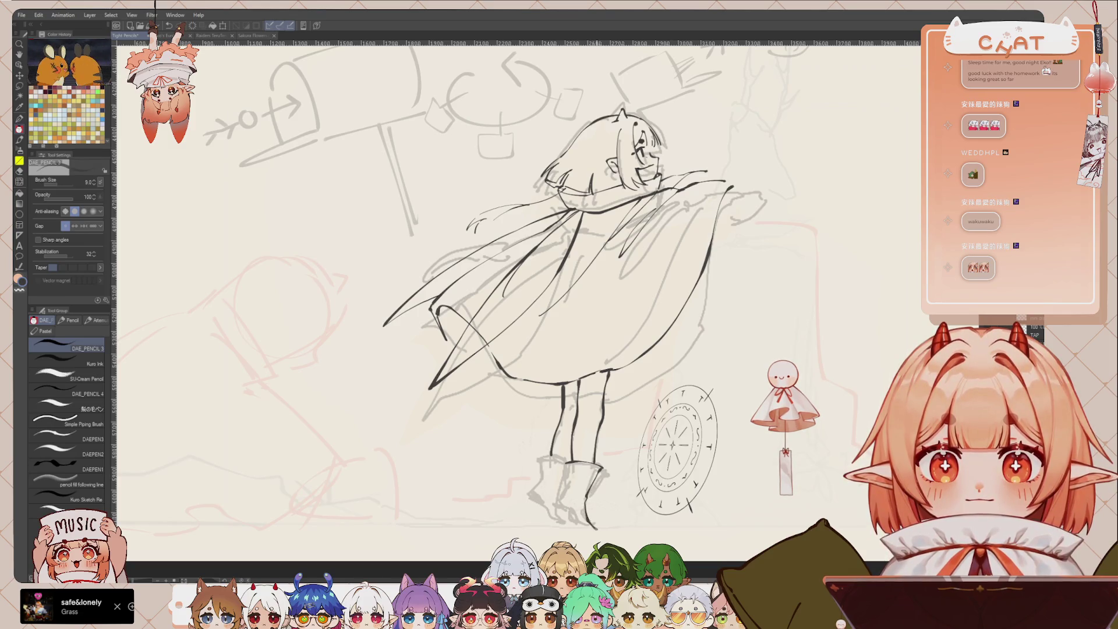
pyautogui.moveTo(567, 477); pyautogui.dragTo(563, 491)
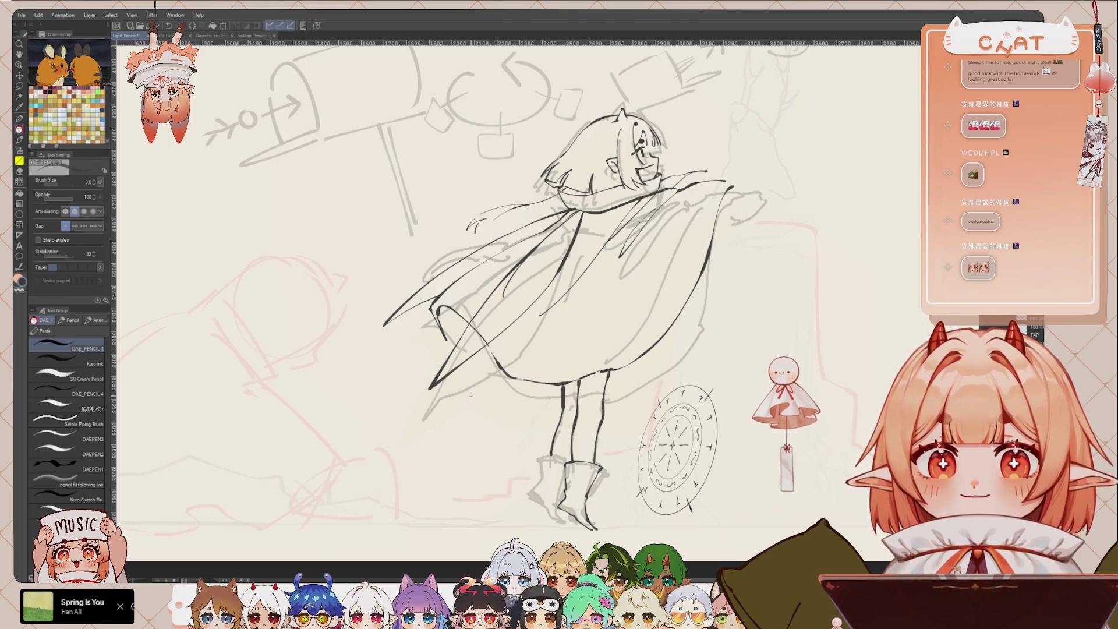
pyautogui.moveTo(513, 291); pyautogui.dragTo(542, 265)
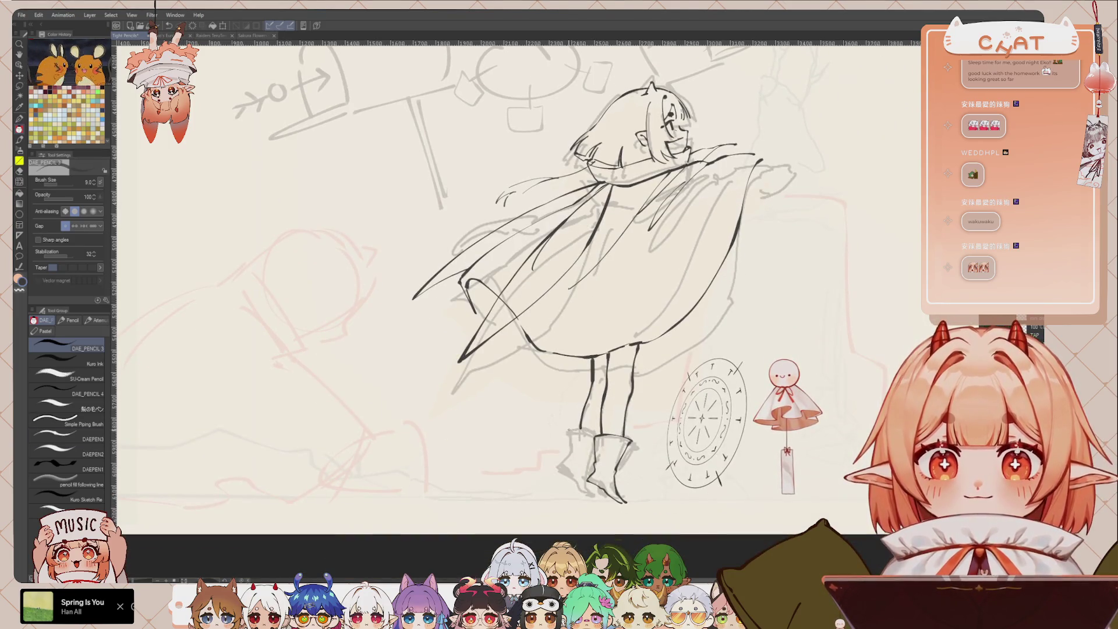
# Ink the left boot's outer edge and sole, then zoom out with Ctrl+minus.
pyautogui.moveTo(571, 436); pyautogui.dragTo(573, 456)
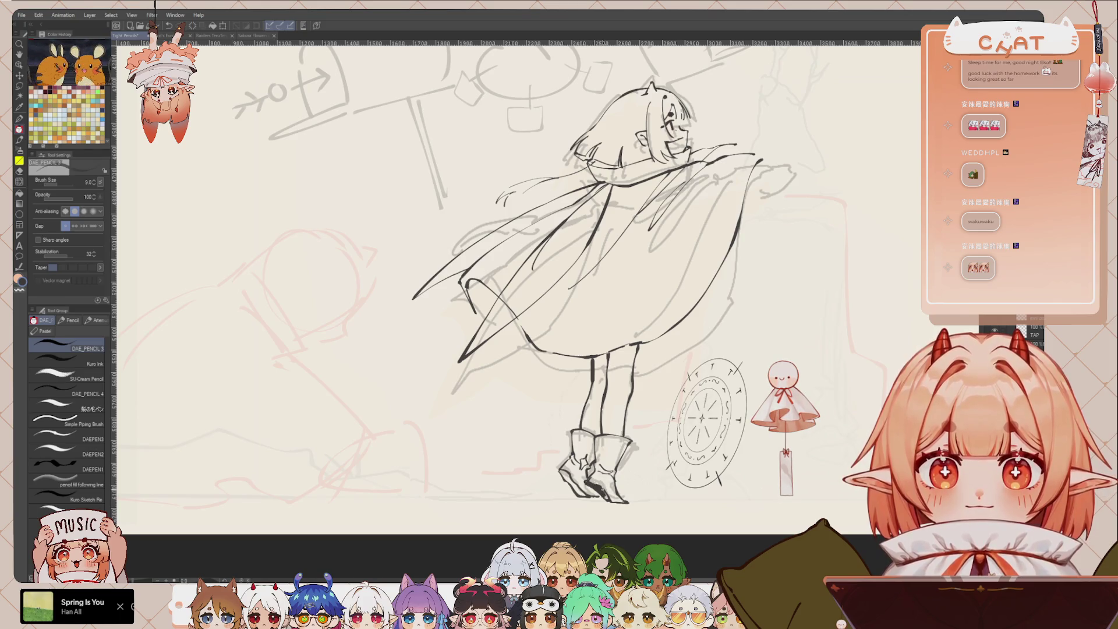
pyautogui.moveTo(572, 482); pyautogui.dragTo(584, 496)
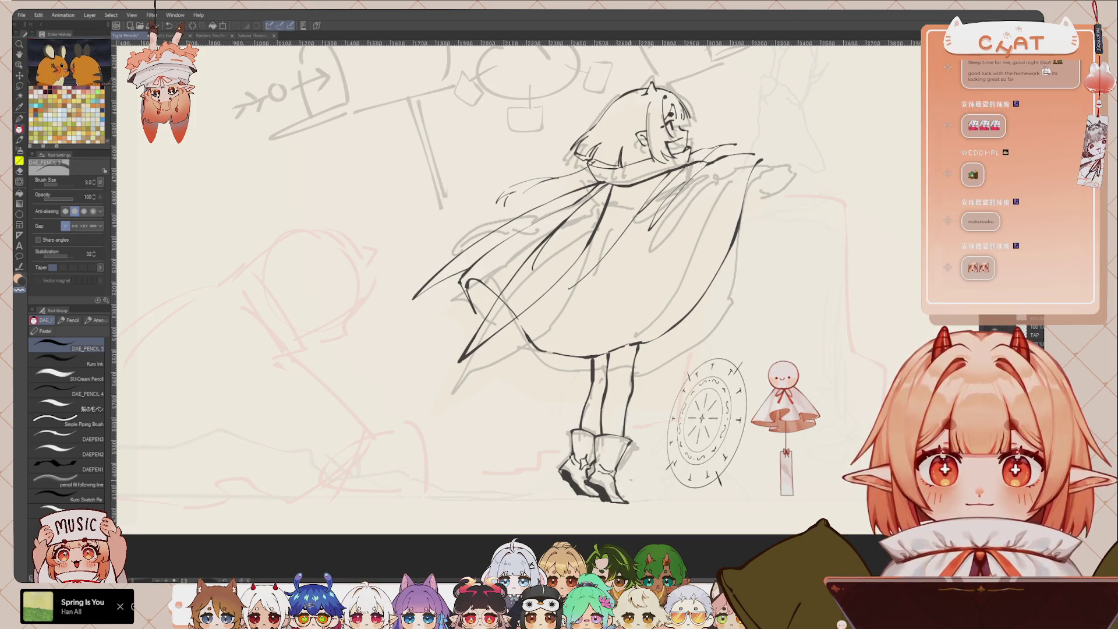
pyautogui.hotkey('ctrl', '-')
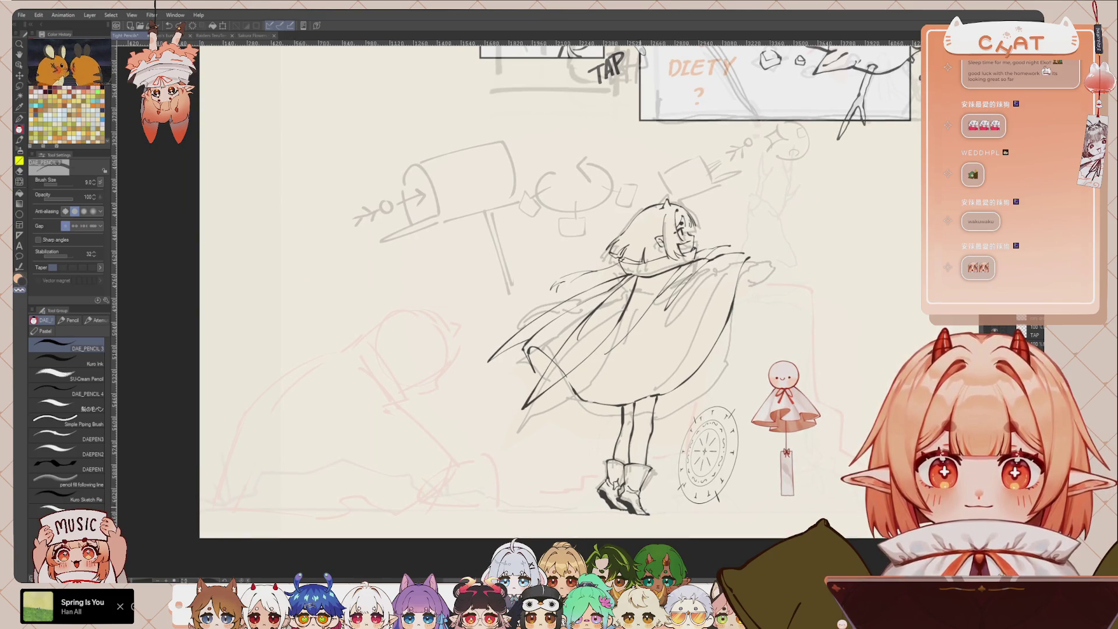
# Swap to the sub drawing colour and reframe the view around the figure.
pyautogui.press('x')
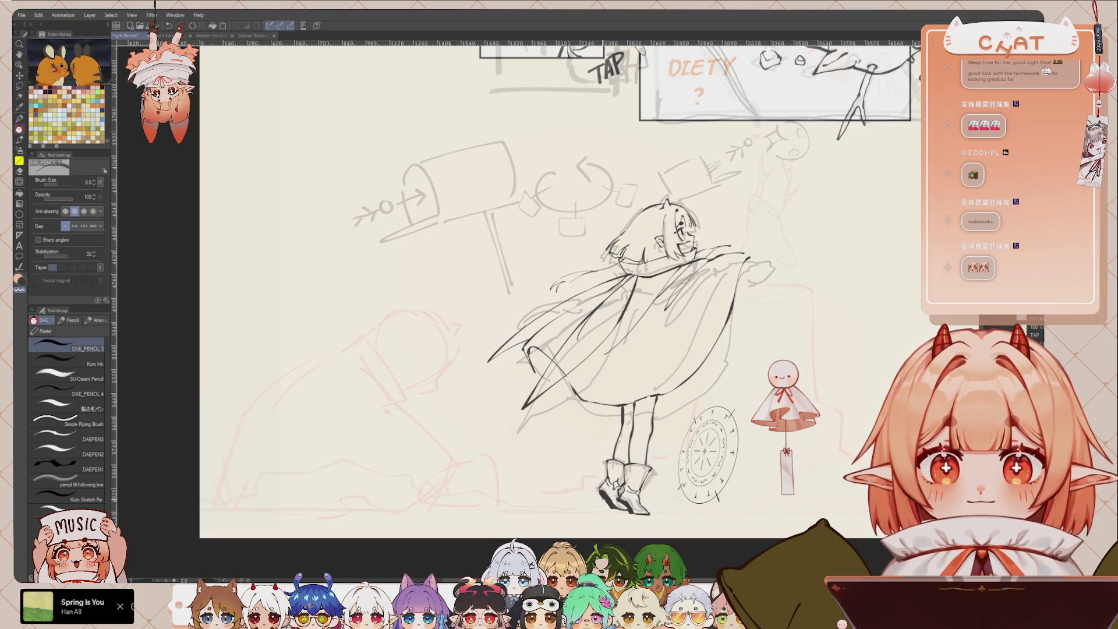
pyautogui.scroll(1, 550, 309)
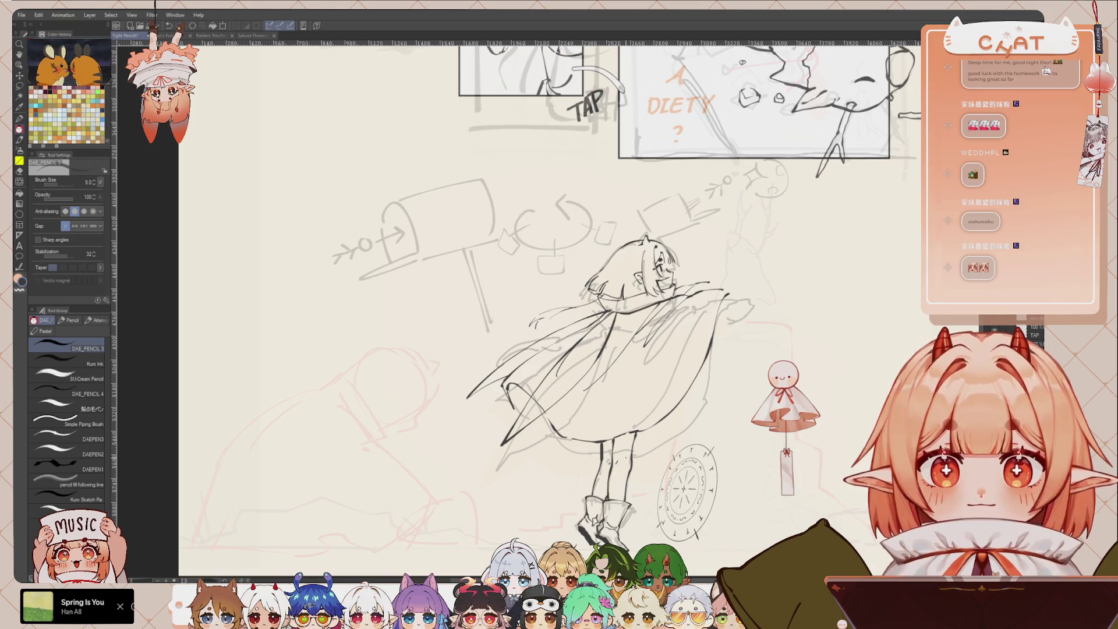
pyautogui.moveTo(582, 292)
pyautogui.mouseDown()
pyautogui.moveTo(554, 314)
pyautogui.moveTo(578, 305)
pyautogui.mouseUp()
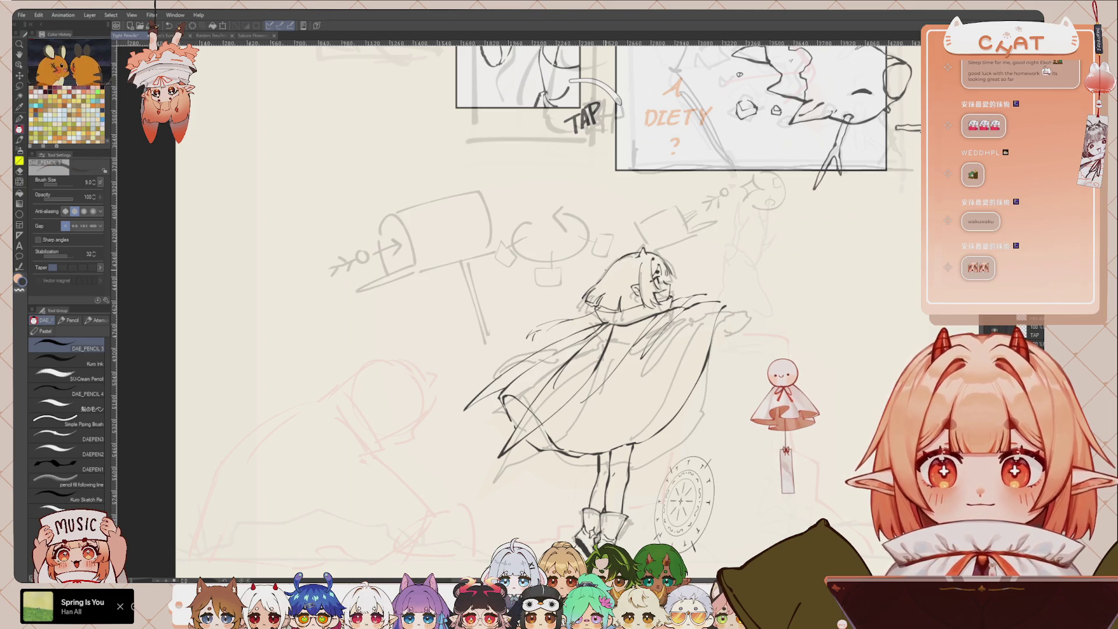
# With the G-pen, paint gray shading along the cape's inner left fold.
pyautogui.press('p')
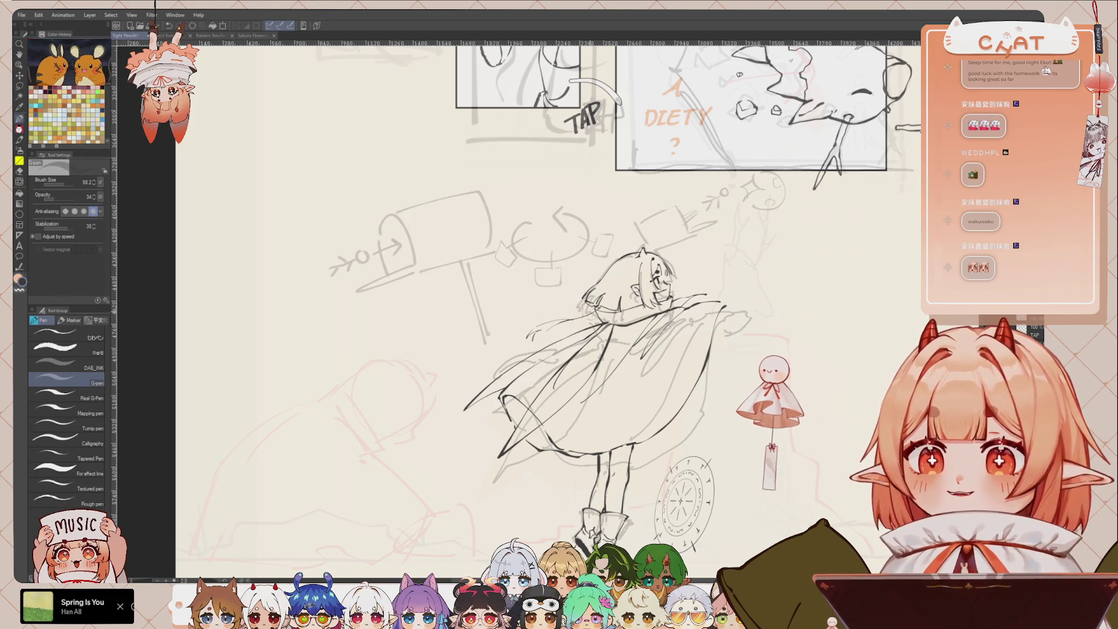
pyautogui.moveTo(617, 320); pyautogui.dragTo(521, 428)
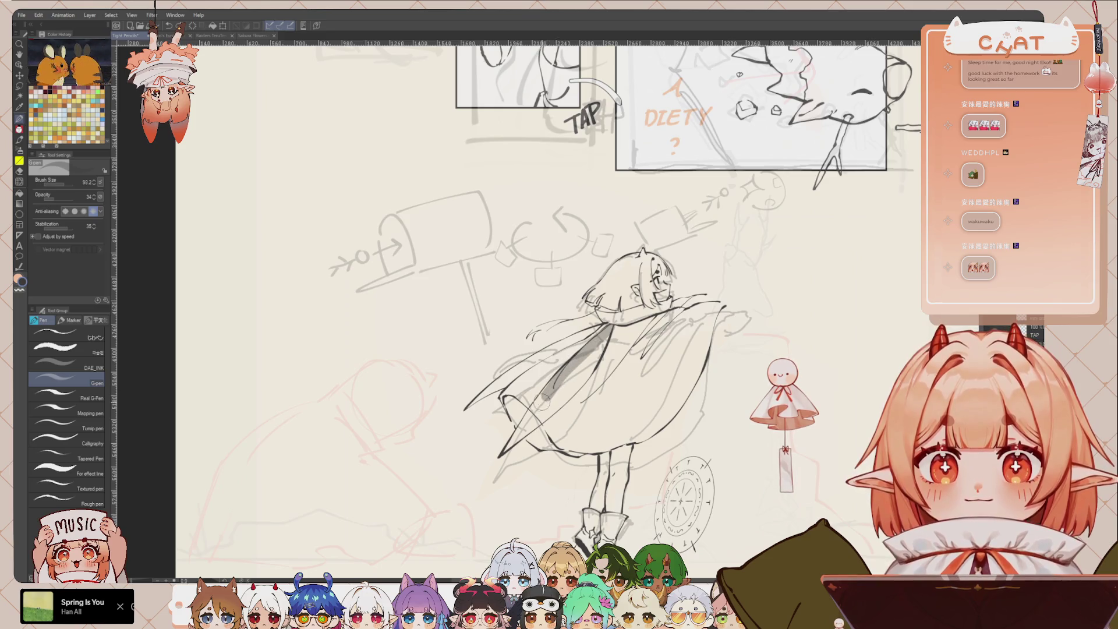
pyautogui.moveTo(565, 373)
pyautogui.mouseDown()
pyautogui.moveTo(500, 454)
pyautogui.moveTo(600, 349)
pyautogui.moveTo(567, 396)
pyautogui.mouseUp()
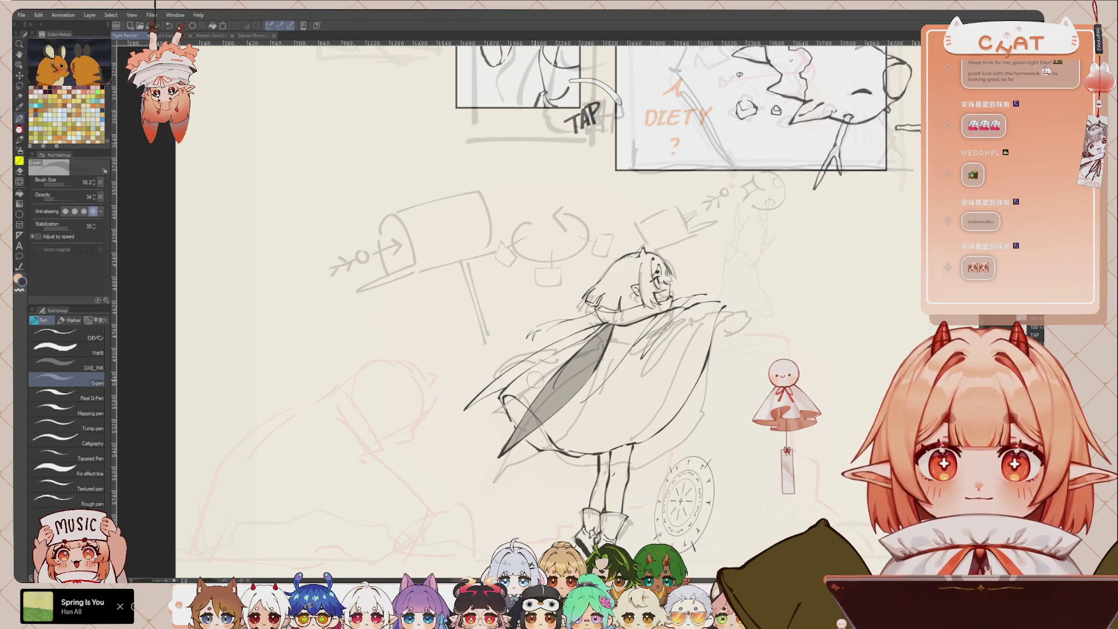
pyautogui.moveTo(517, 381)
pyautogui.mouseDown()
pyautogui.moveTo(613, 425)
pyautogui.moveTo(679, 382)
pyautogui.moveTo(634, 416)
pyautogui.mouseUp()
pyautogui.hotkey('ctrl', 'z')
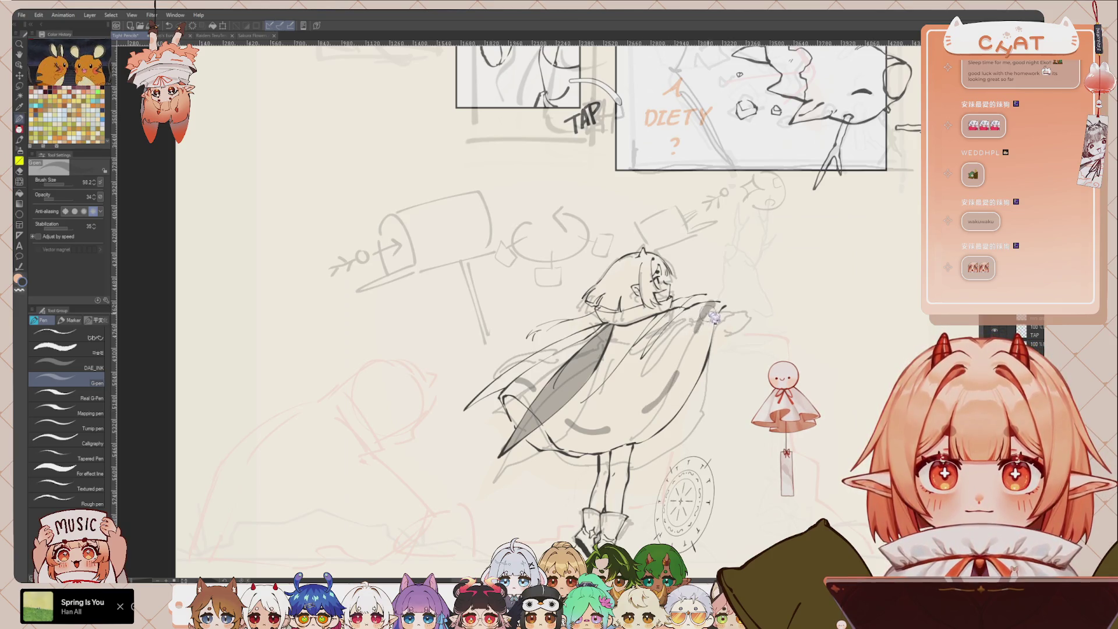
pyautogui.moveTo(698, 319); pyautogui.dragTo(689, 339)
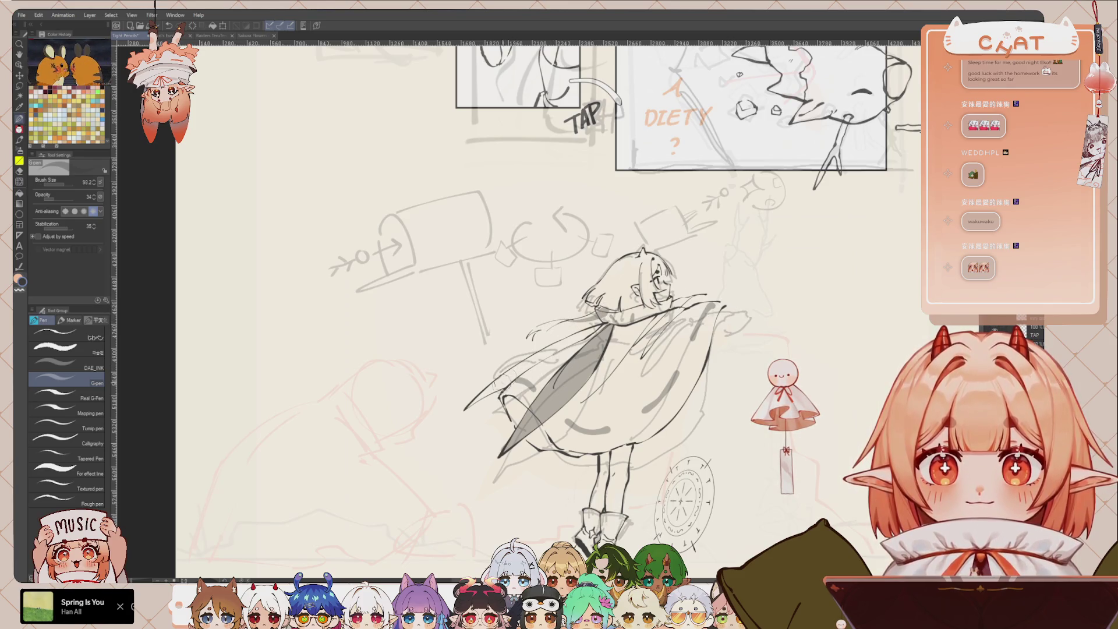
pyautogui.moveTo(521, 368)
pyautogui.mouseDown()
pyautogui.moveTo(471, 405)
pyautogui.moveTo(559, 344)
pyautogui.mouseUp()
pyautogui.moveTo(489, 395); pyautogui.dragTo(561, 344)
pyautogui.moveTo(515, 379); pyautogui.dragTo(596, 325)
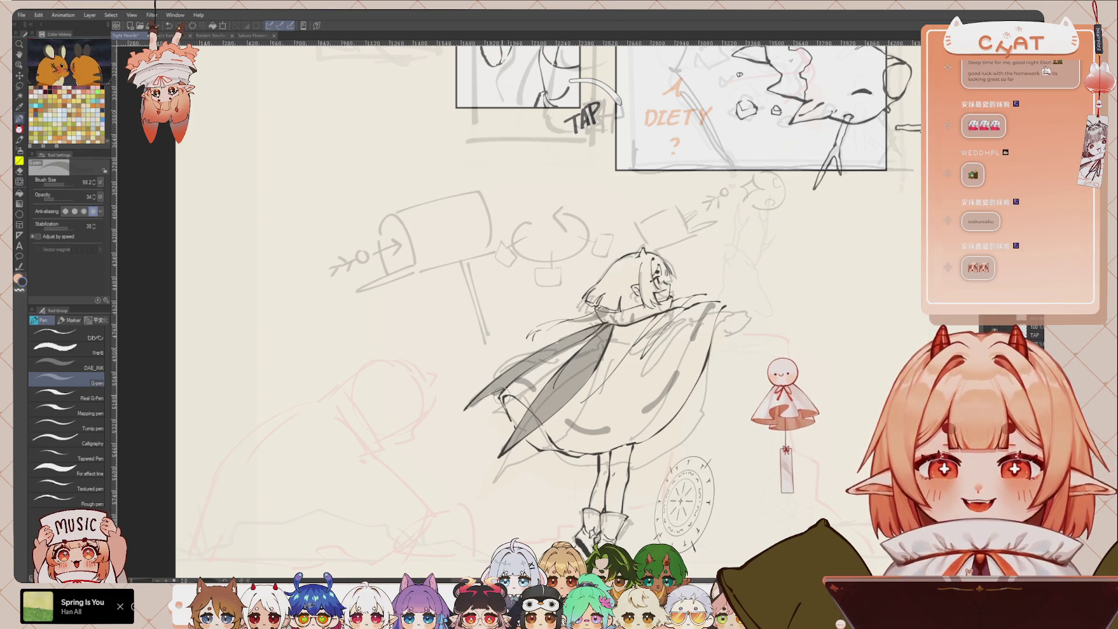
pyautogui.press('p')
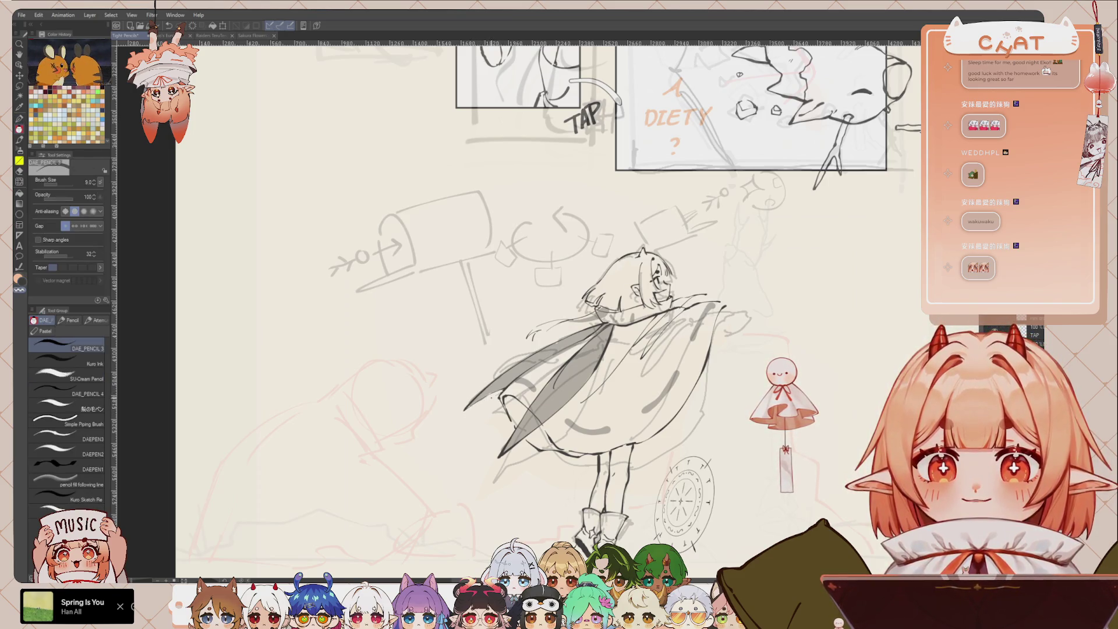
# Zoom out and pan until the full comic page, top included, shows the inked caped figure.
pyautogui.scroll(-2, 547, 308)
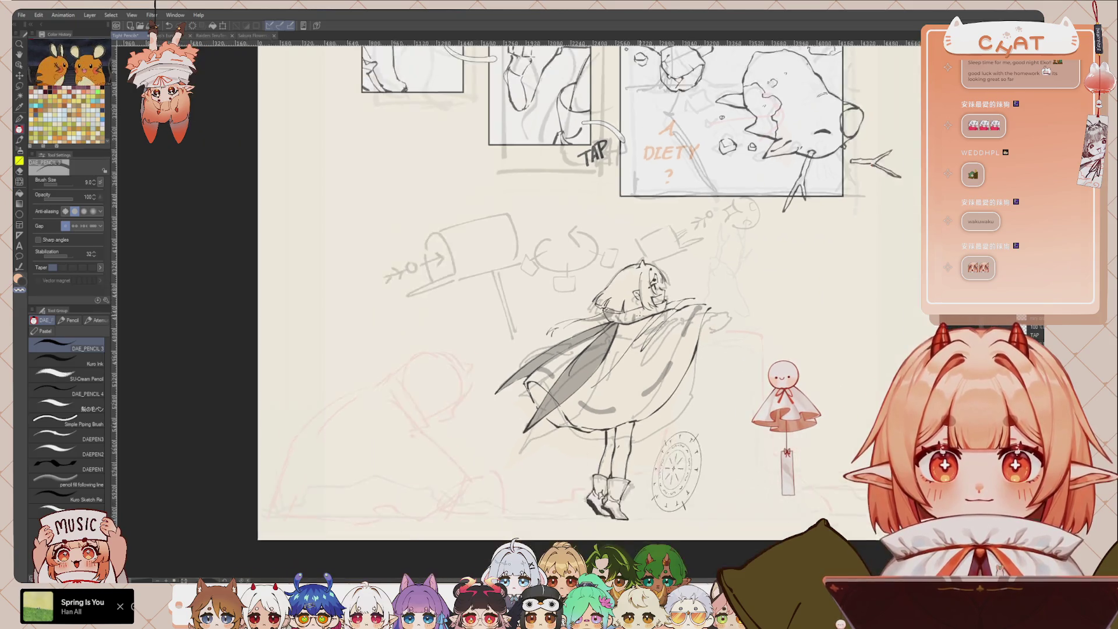
pyautogui.scroll(-2, 547, 308)
pyautogui.scroll(-1, 756, 368)
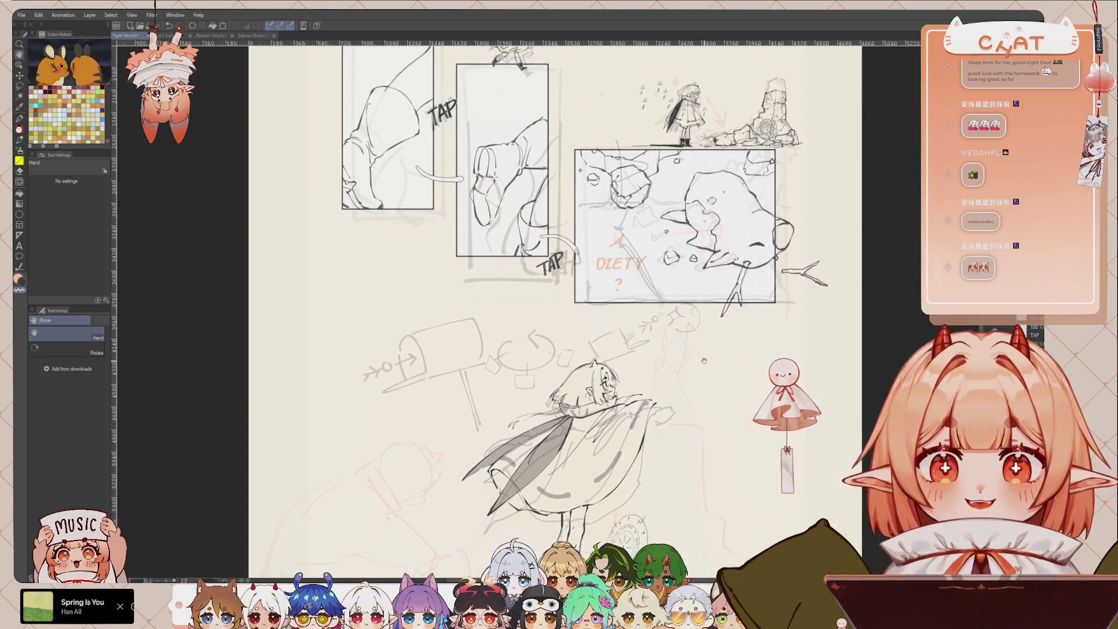
pyautogui.scroll(-1, 756, 368)
pyautogui.scroll(-1, 755, 369)
pyautogui.moveTo(755, 369); pyautogui.dragTo(729, 417)
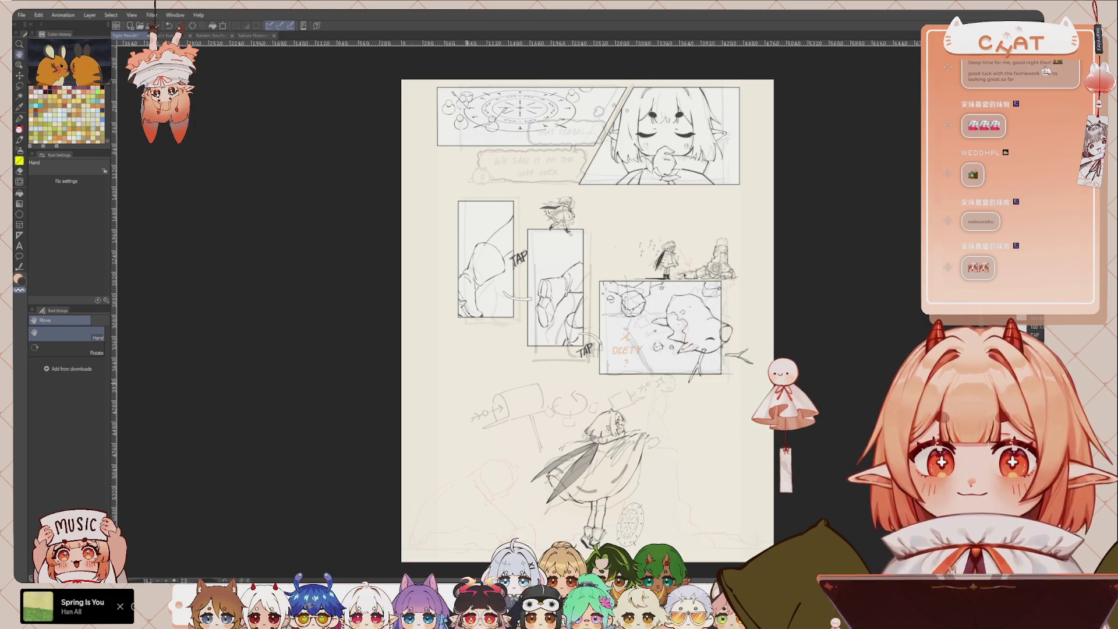
pyautogui.moveTo(540, 401); pyautogui.dragTo(512, 401)
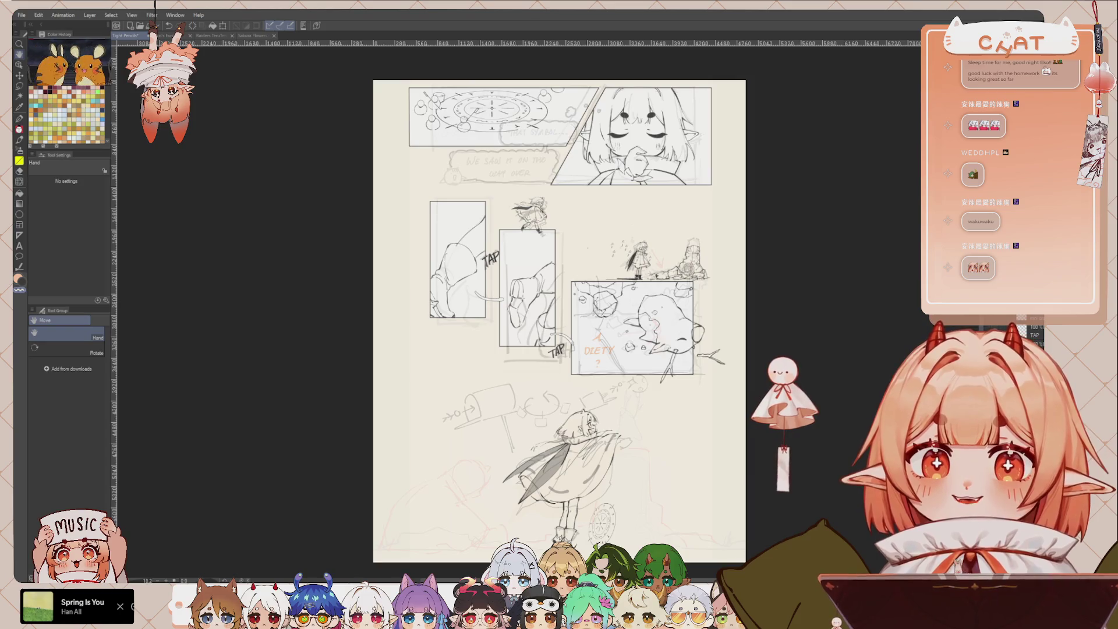